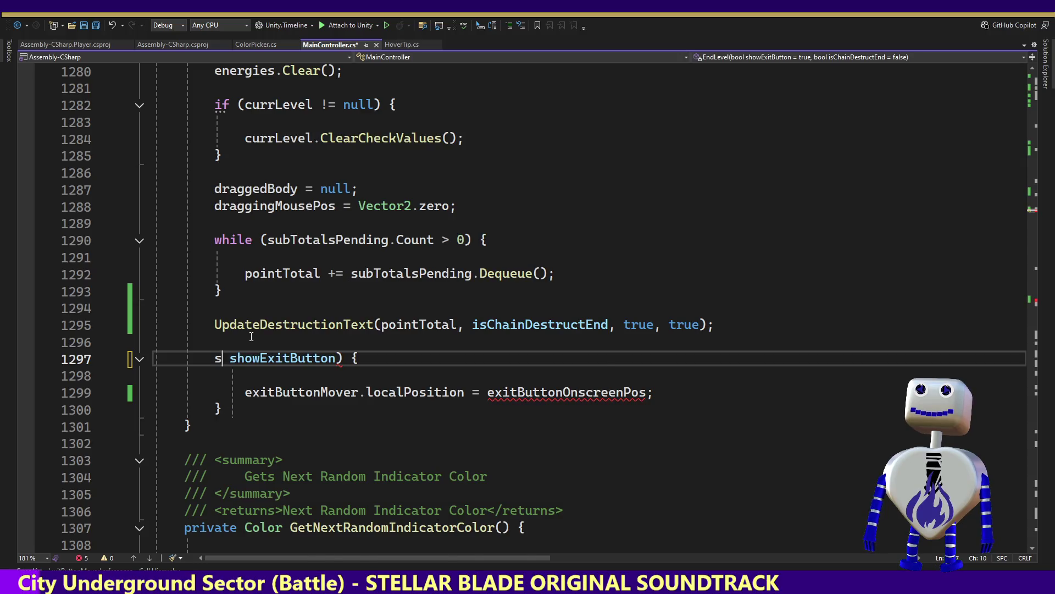
Fix the mistyped call to showExitButton( using IntelliSense and remove the leftover space
key("BackSpace")
type("h")
key("Down")
key("Tab")
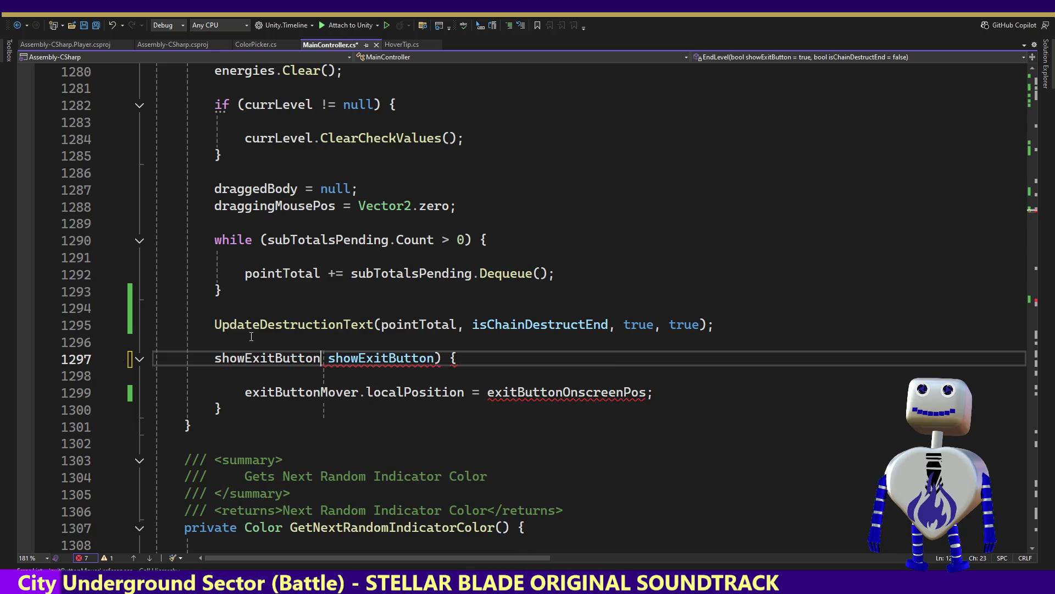
type("(")
key("Delete")
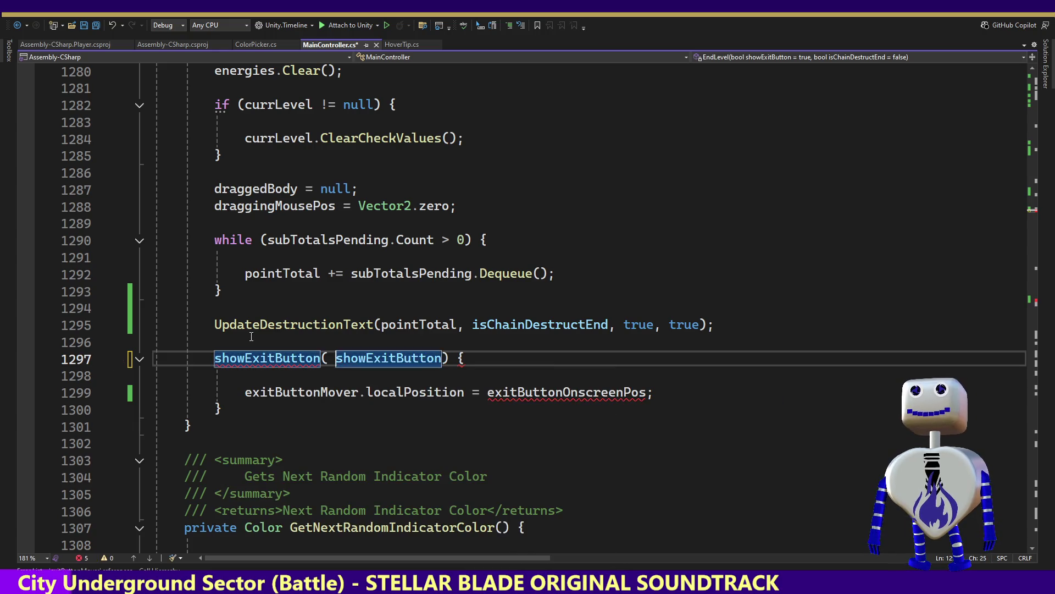
Delete the old if-block body that repositioned the exit button
key("Down")
key("Down")
key("Down")
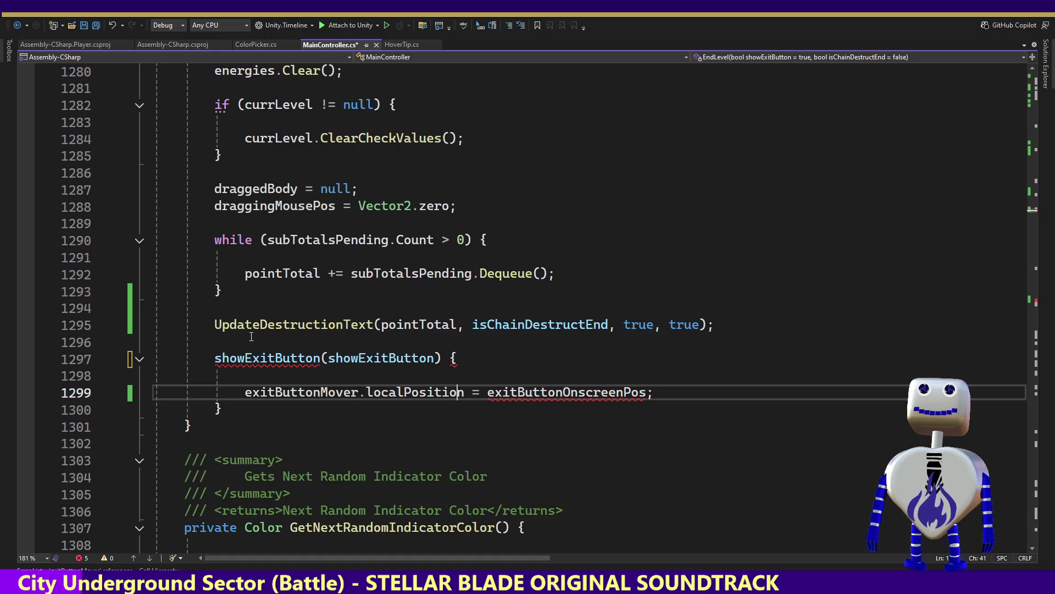
key("shift+Up")
key("shift+Up")
key("shift+Up")
key("shift+Home")
key("shift+End")
key("shift+Left")
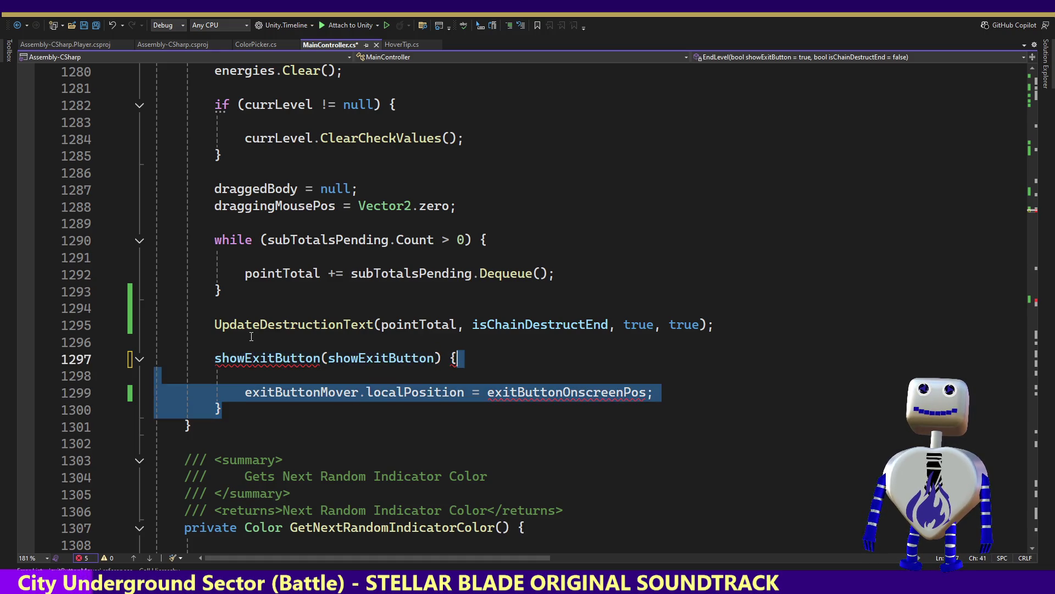
key("Delete")
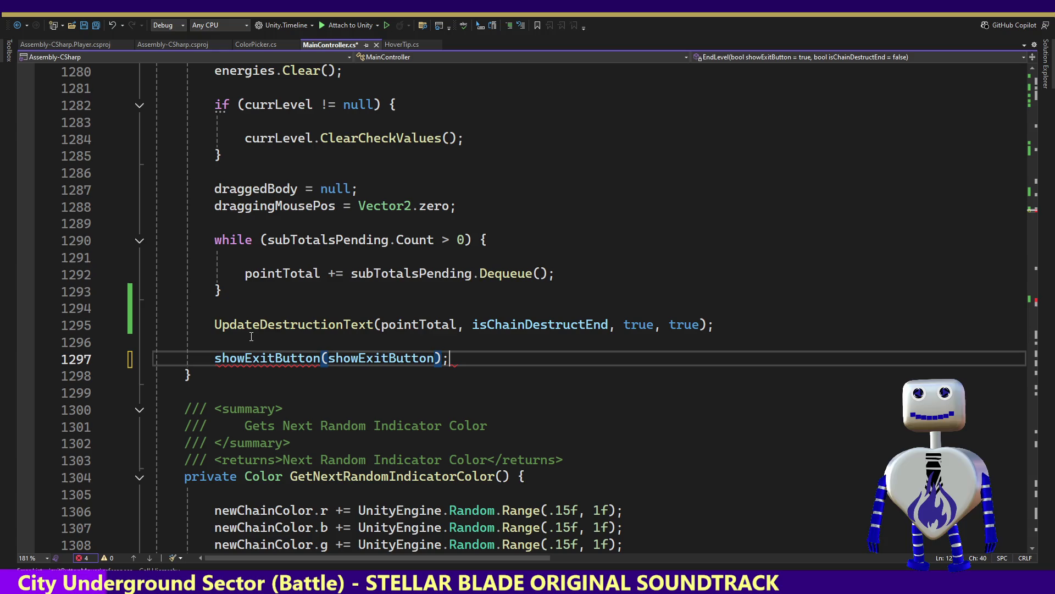
Rename the call to ShowExitButton, leaving ShowExitButton(showExitButton);
double_click(279, 360)
type("S")
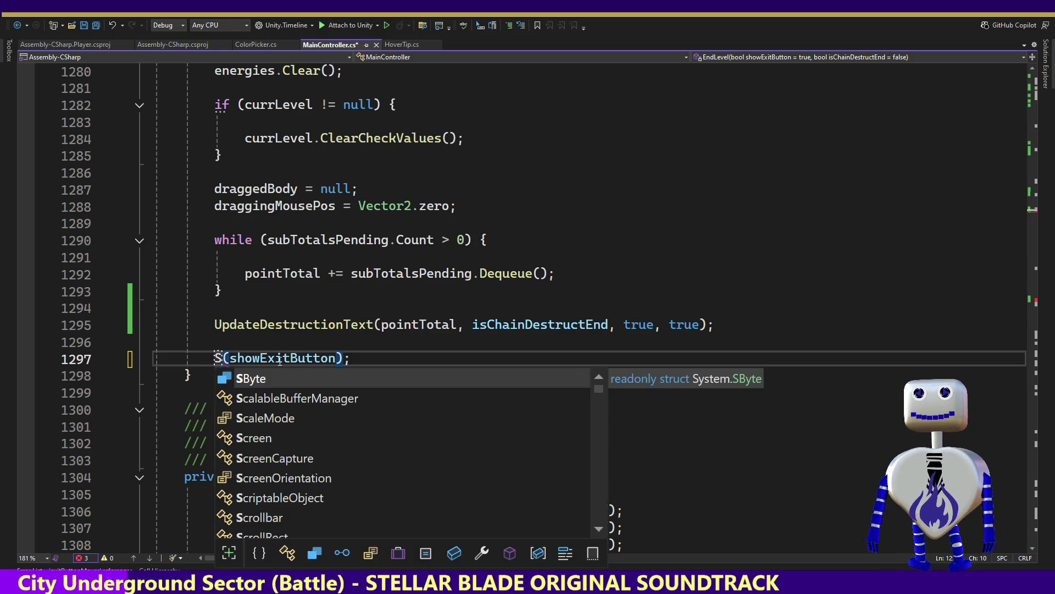
type("how")
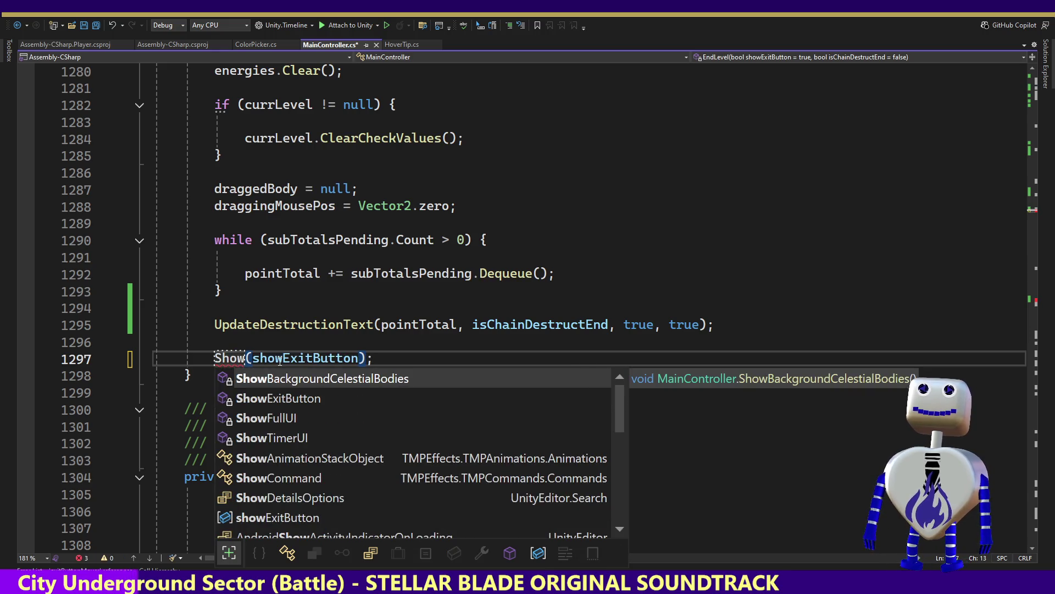
key("Down")
key("Tab")
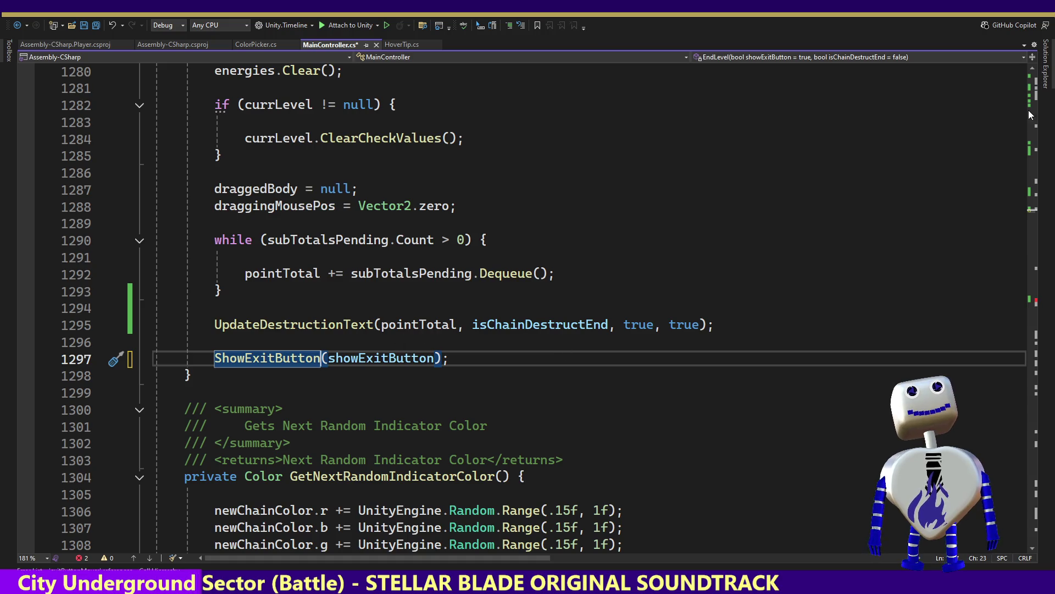
left_click_drag(1032, 213, 1039, 303)
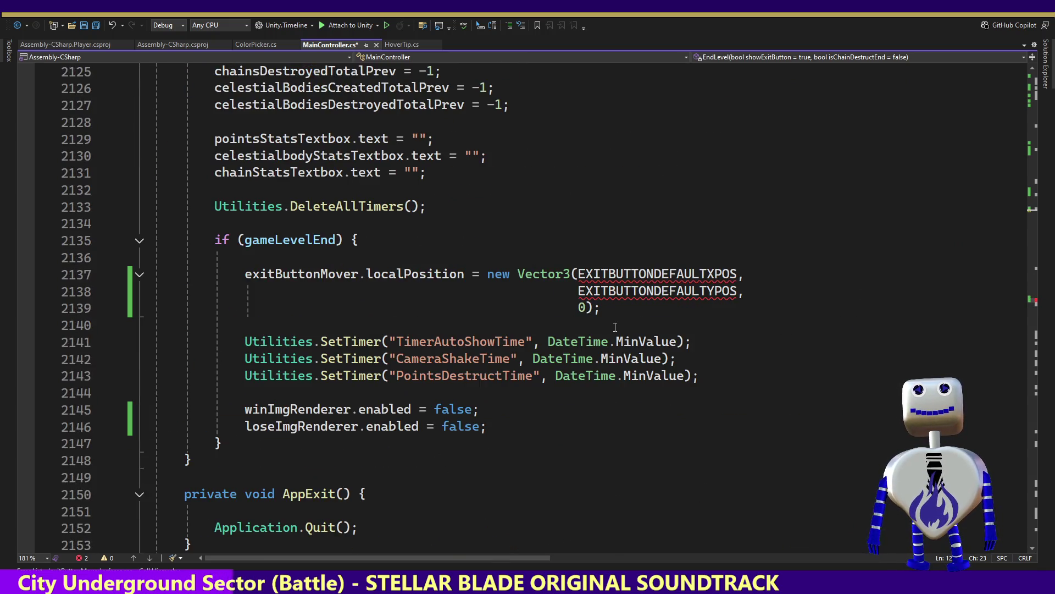
Replace the exitButtonMover position reset in ExitGameMode with ShowExitButton(false);, then return to Unity
left_click_drag(616, 321, 260, 278)
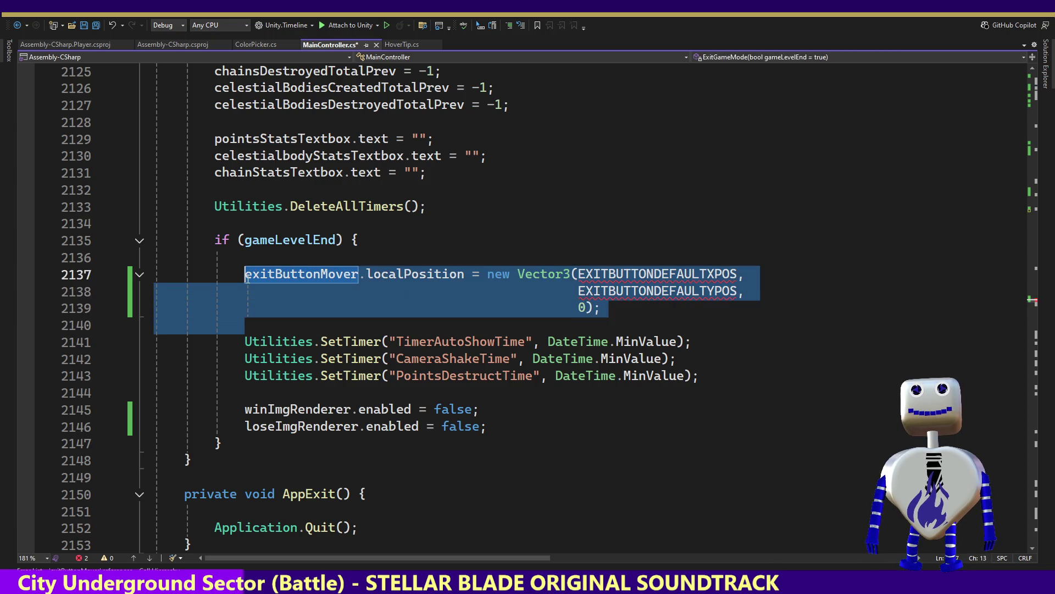
type("Sh")
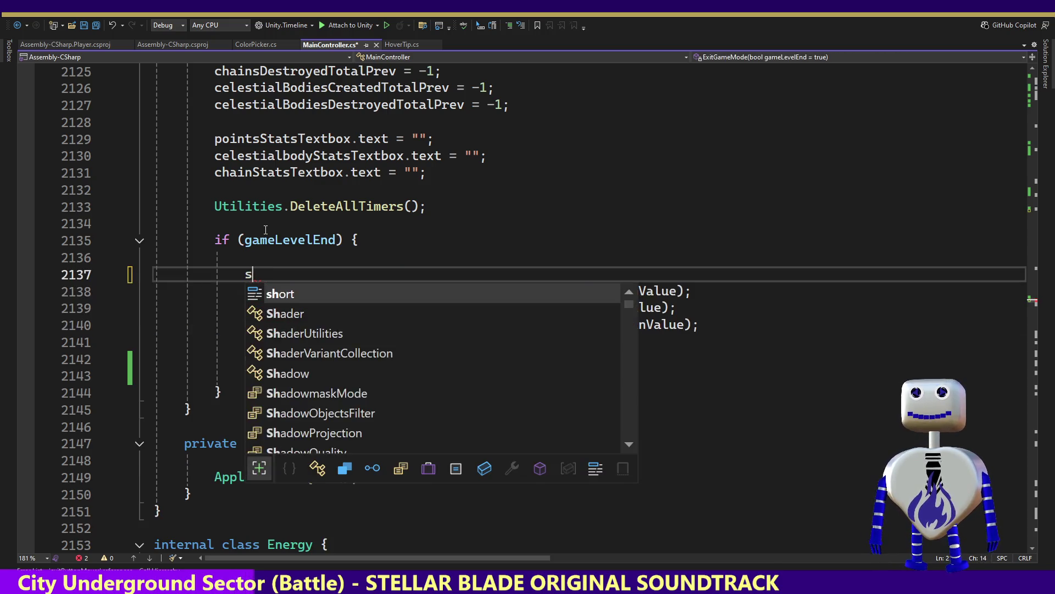
key("Tab")
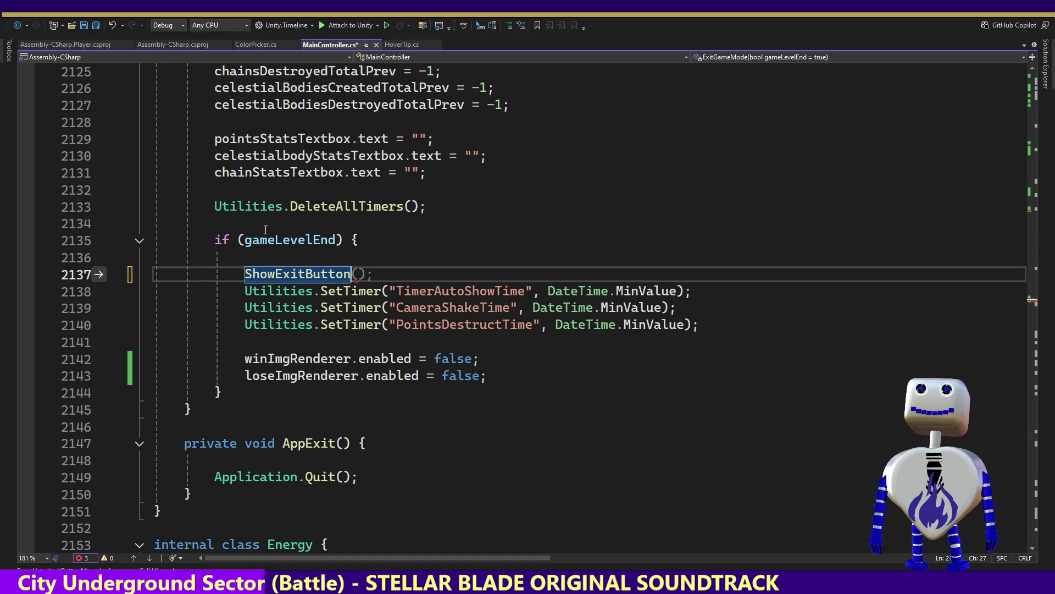
key("Tab")
key("Left")
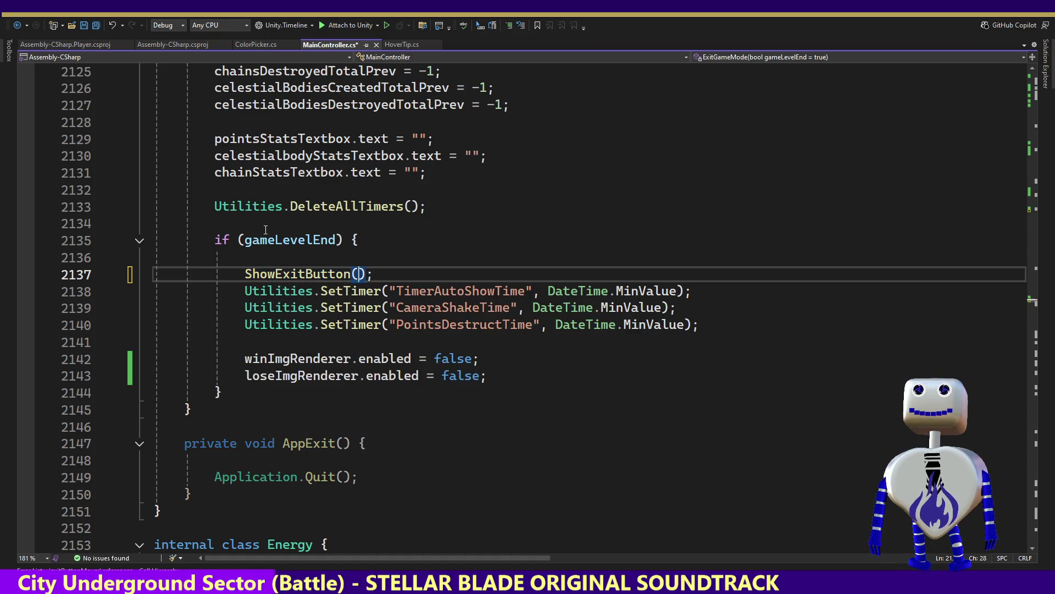
type("false")
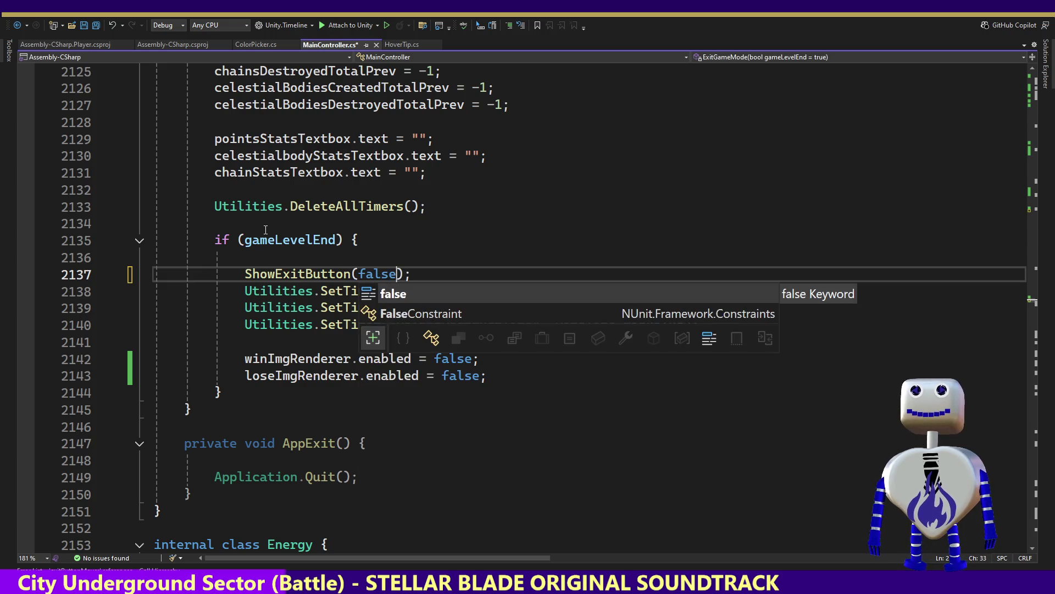
key("Right")
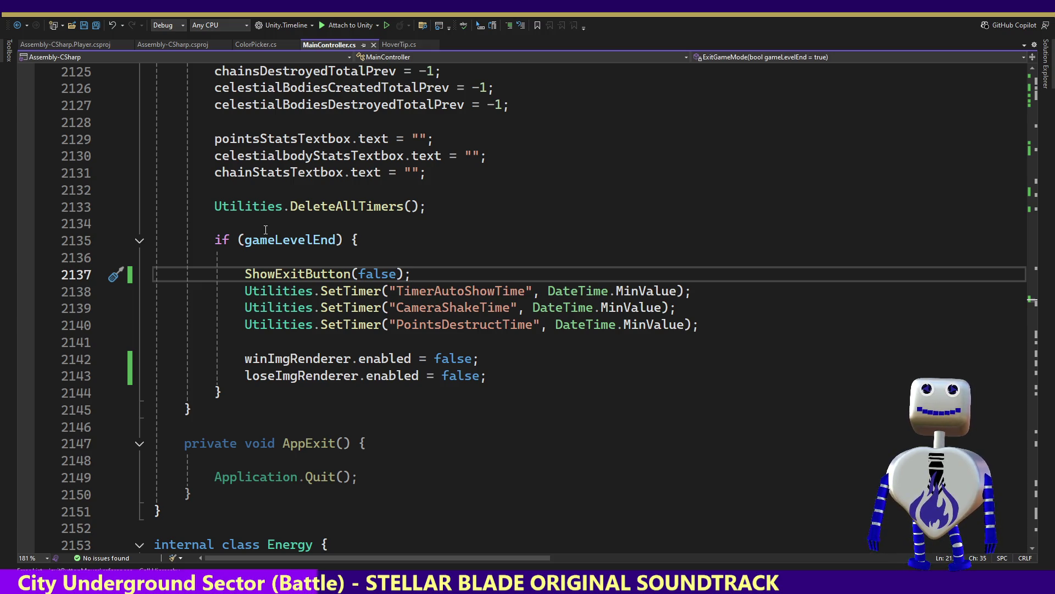
key("alt+Tab")
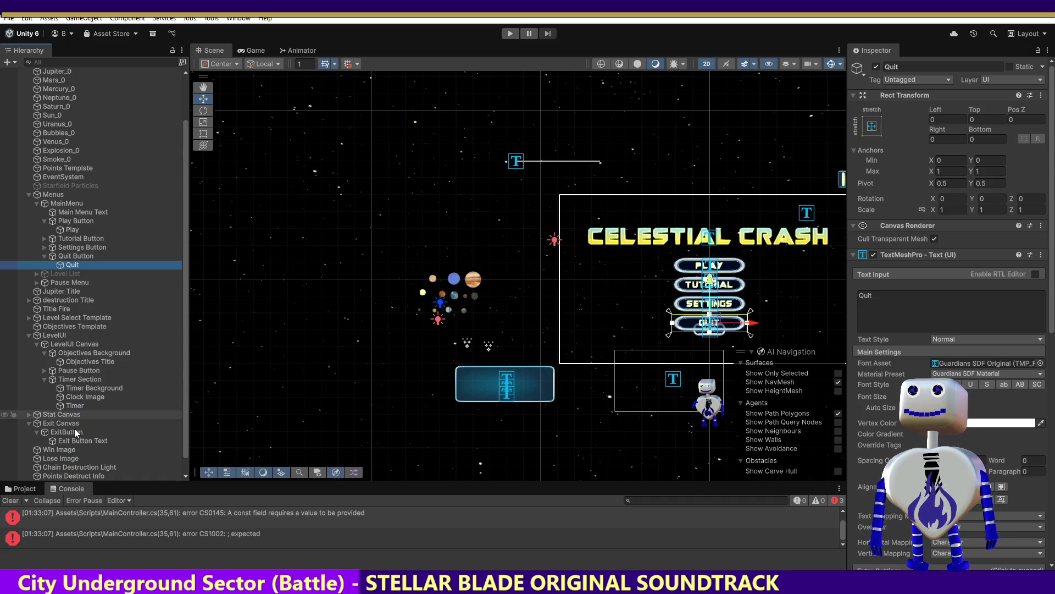
Hide the Quit TextMeshPro, turn off ExitButton's Image and Button components, and enter Play mode
left_click(874, 254)
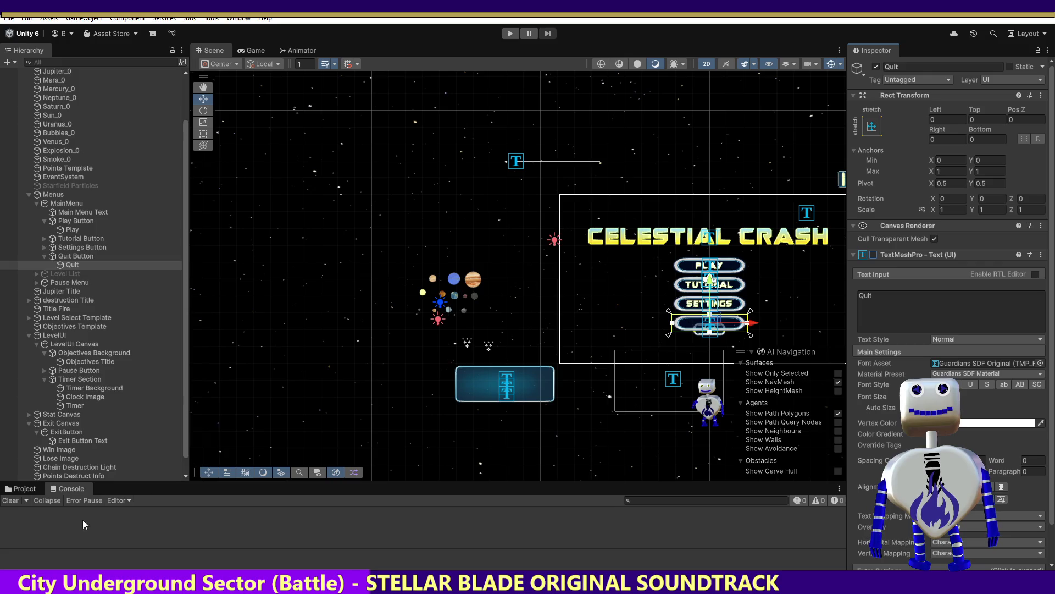
left_click(59, 432)
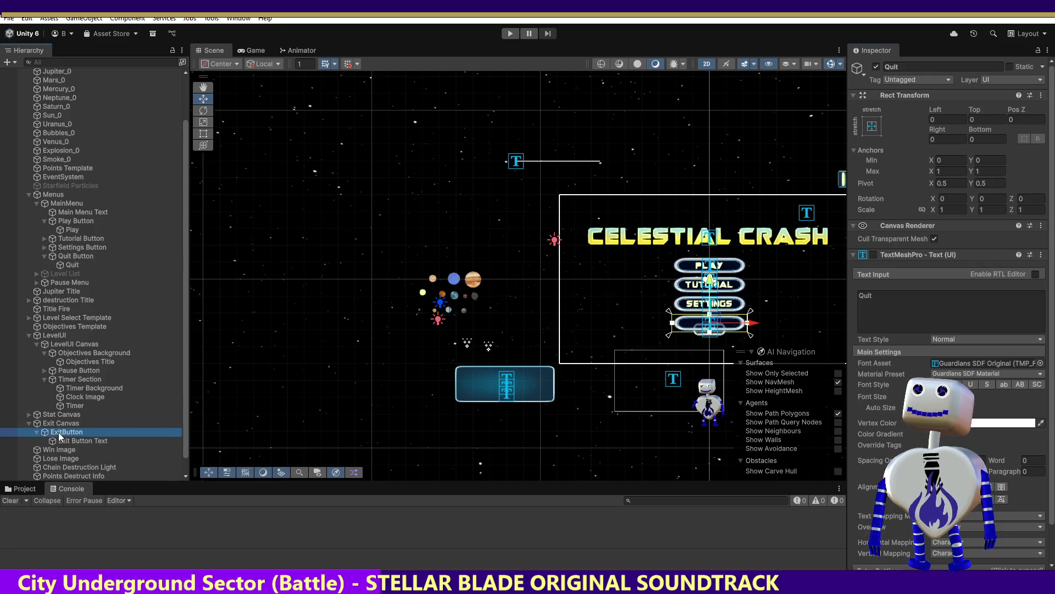
left_click(873, 255)
left_click(875, 385)
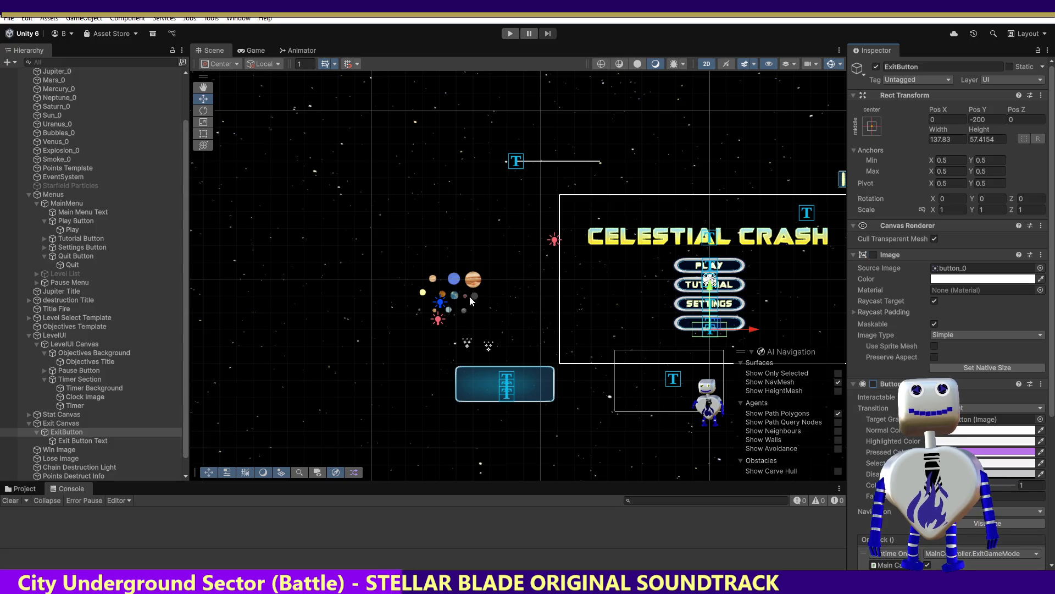
left_click(508, 34)
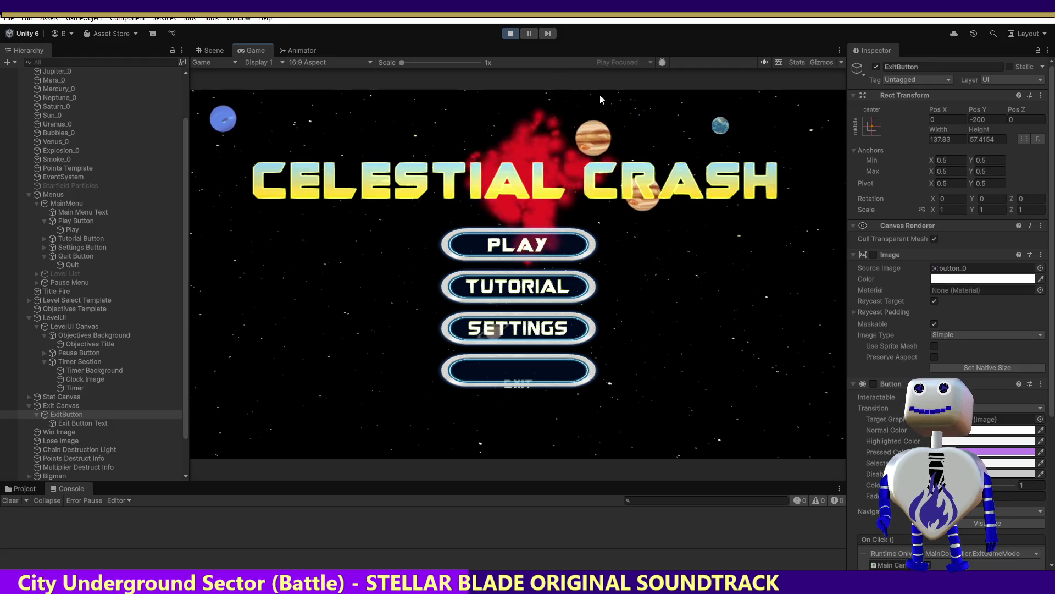
Leave Play mode to return to the Scene view
left_click(510, 34)
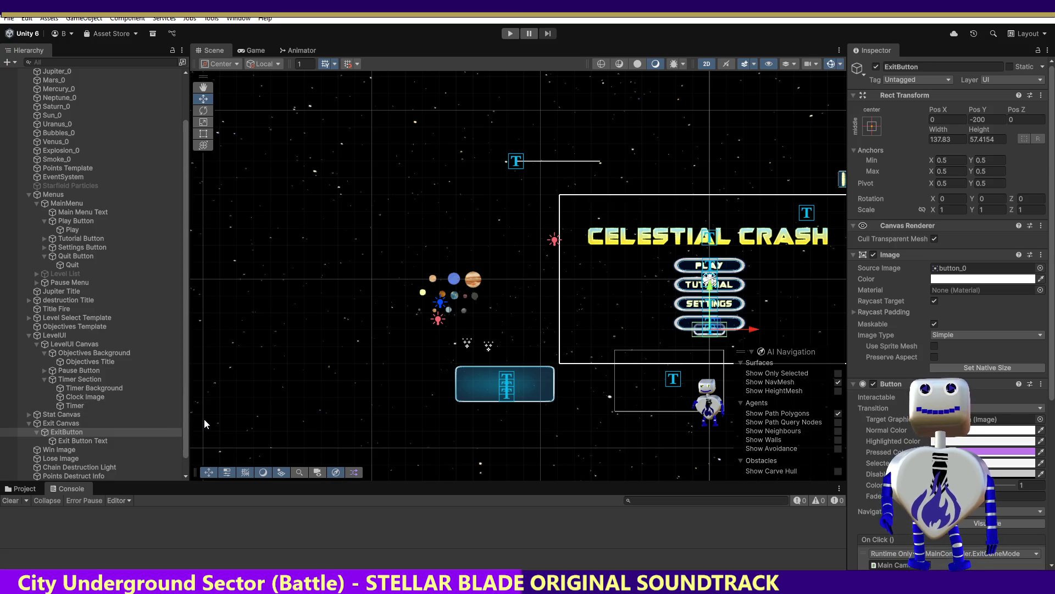
Undo hiding the QUIT label and check that the Exit Button Text label reads EXIT
key("ctrl+z")
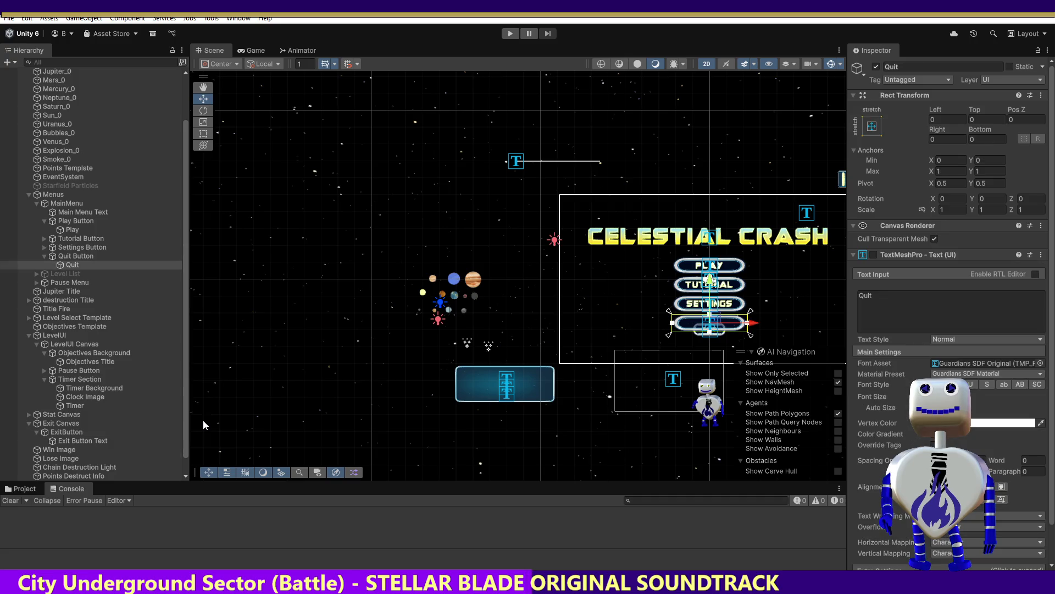
key("ctrl+z")
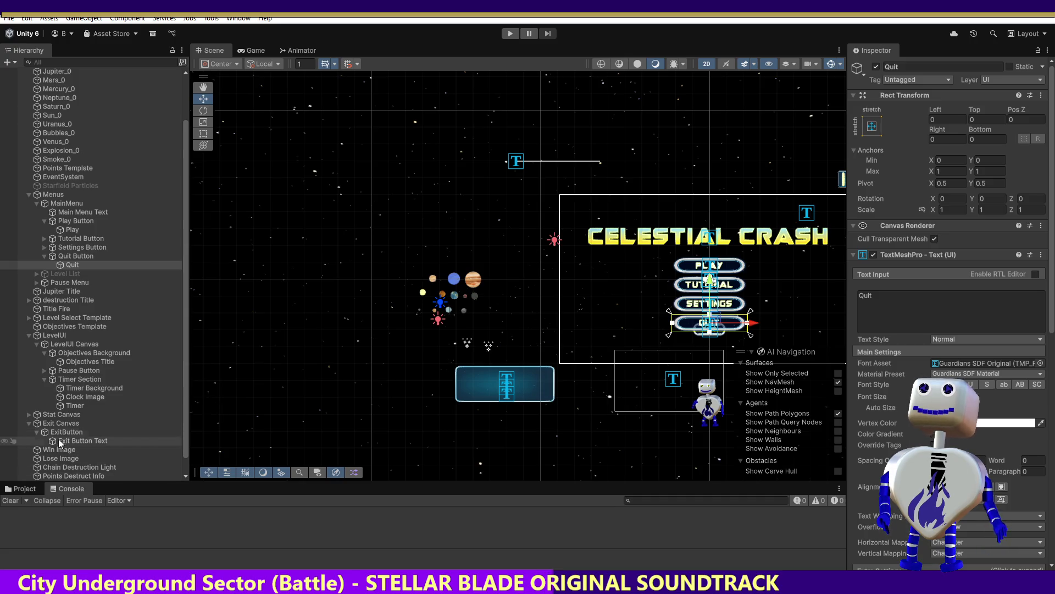
left_click(58, 439)
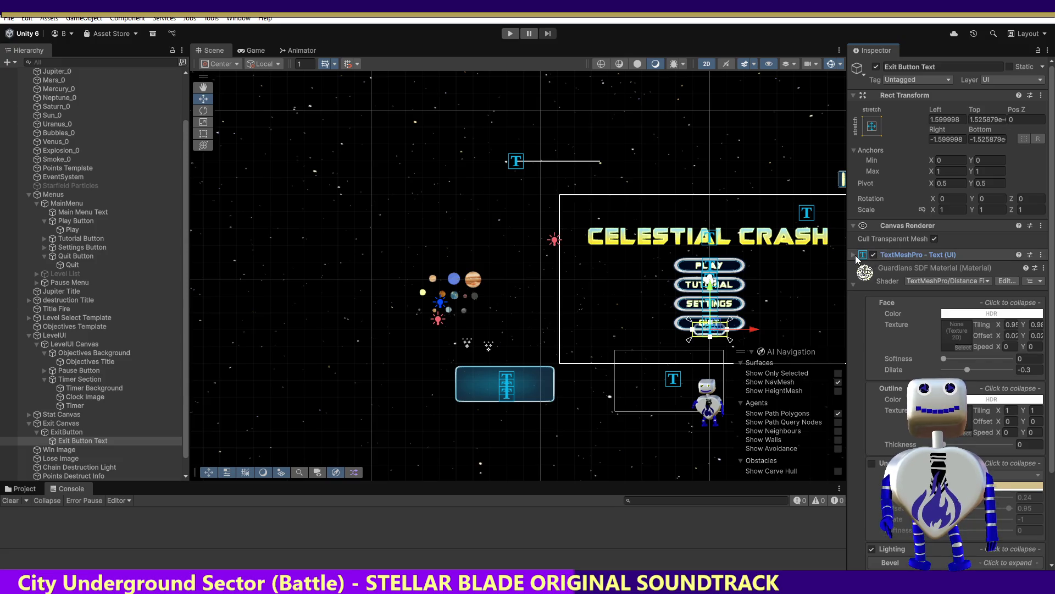
left_click(856, 255)
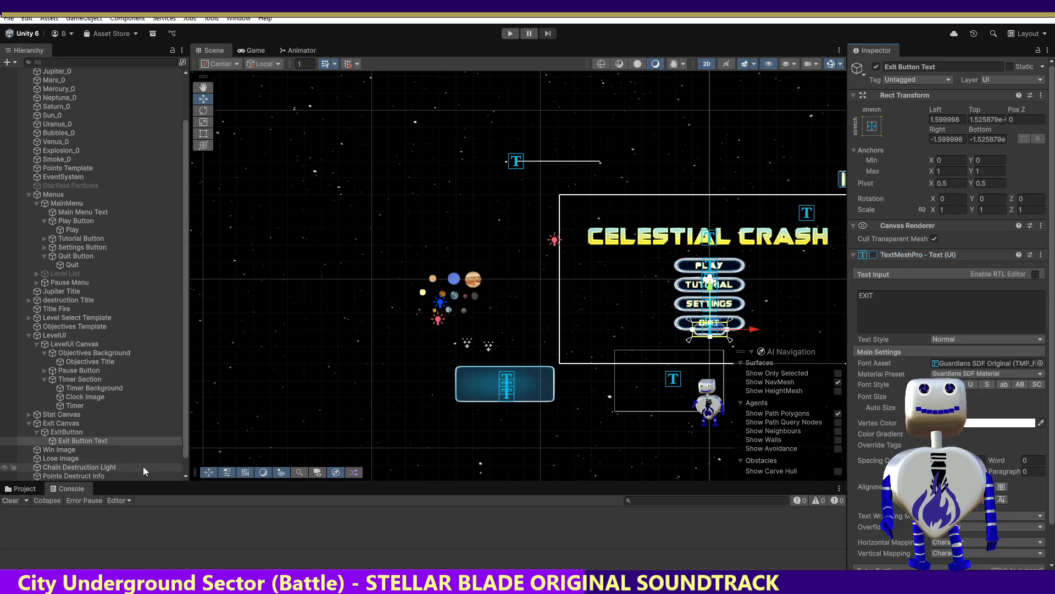
Disable ExitButton's Image and Button components and run the game again
left_click(64, 432)
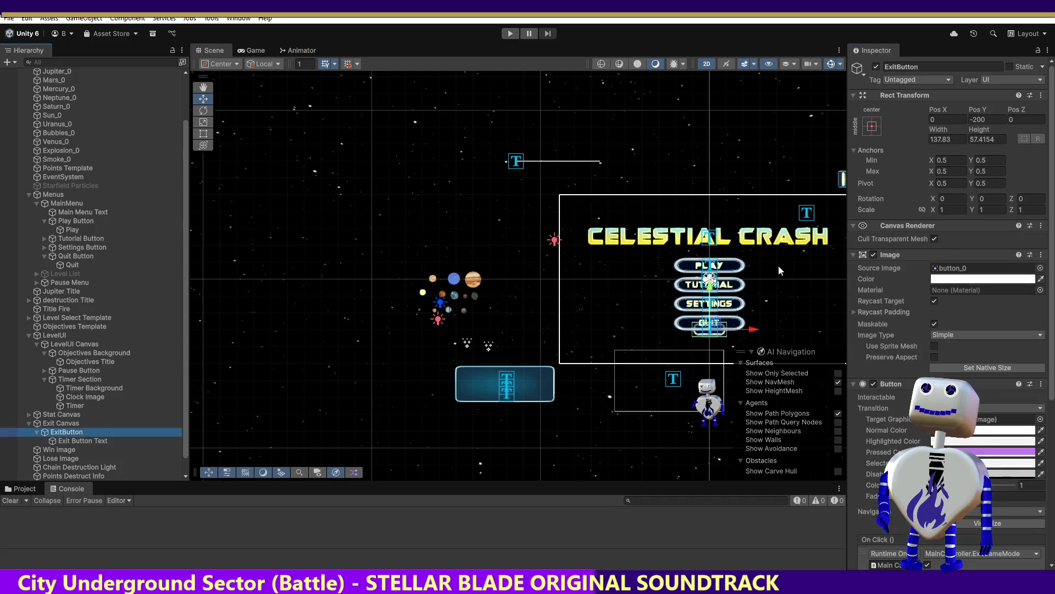
left_click(873, 255)
left_click(871, 384)
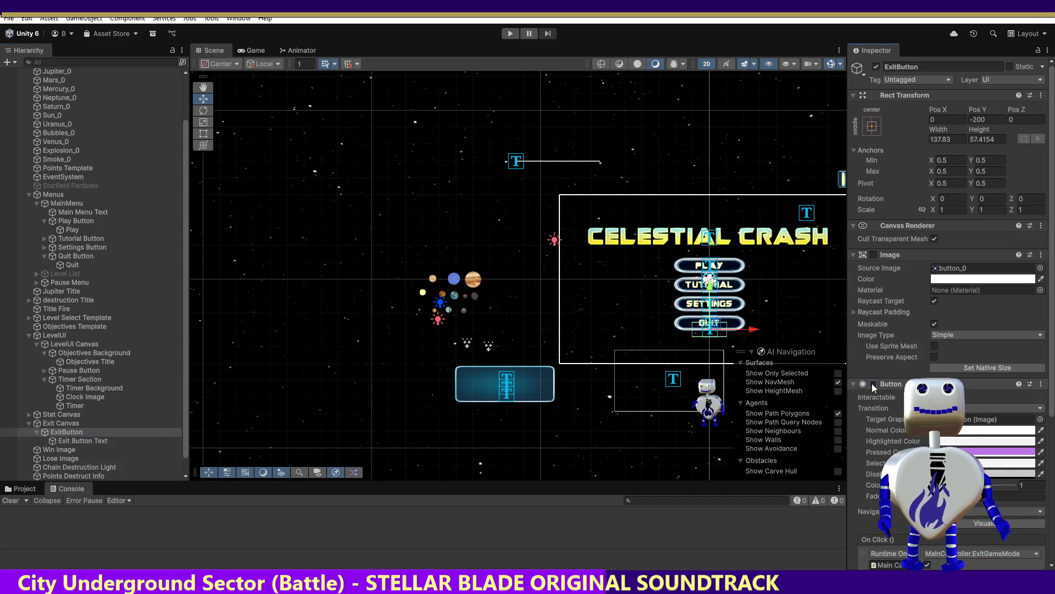
left_click(511, 33)
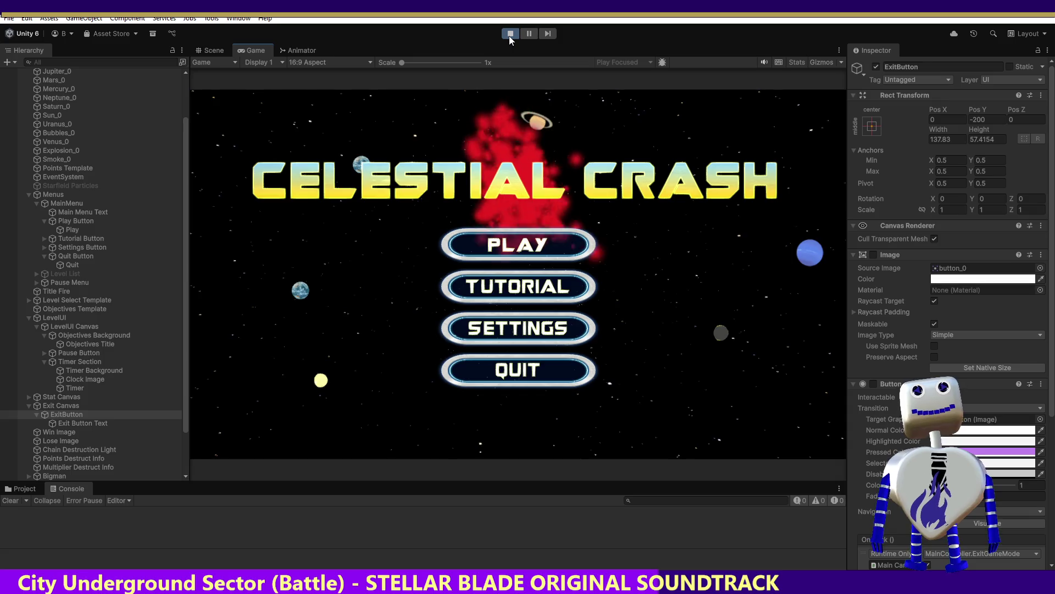
Launch the Skill Challenge level from the main menu, then stop the test
left_click(516, 244)
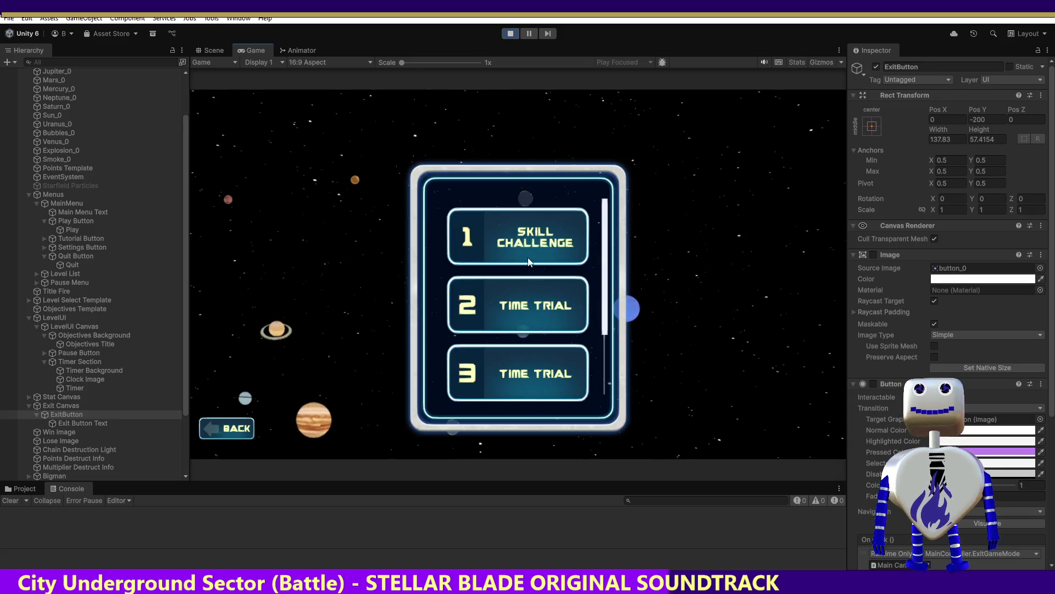
left_click(530, 262)
left_click(746, 356)
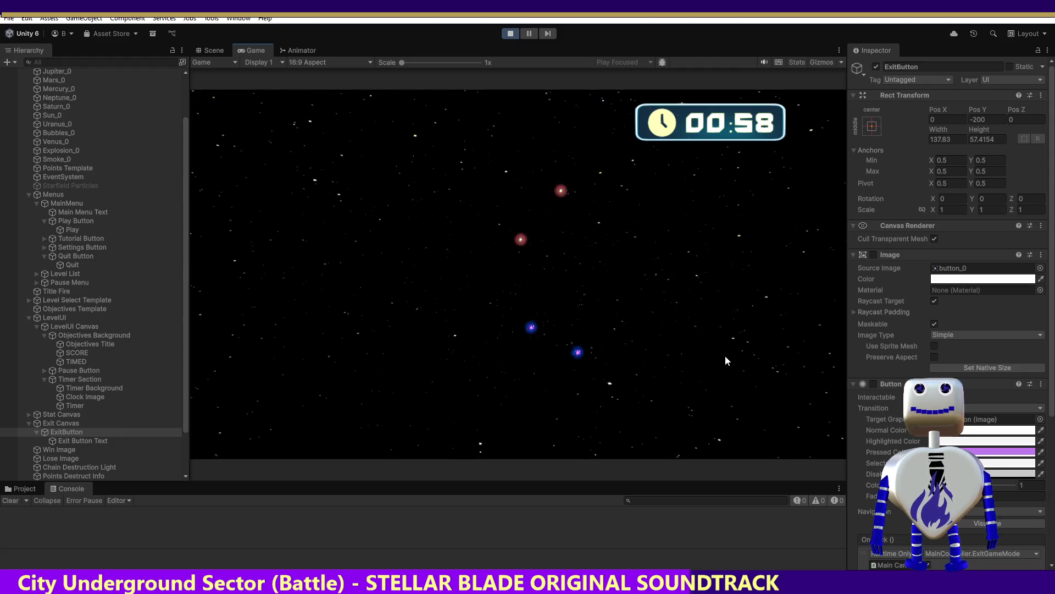
left_click(510, 35)
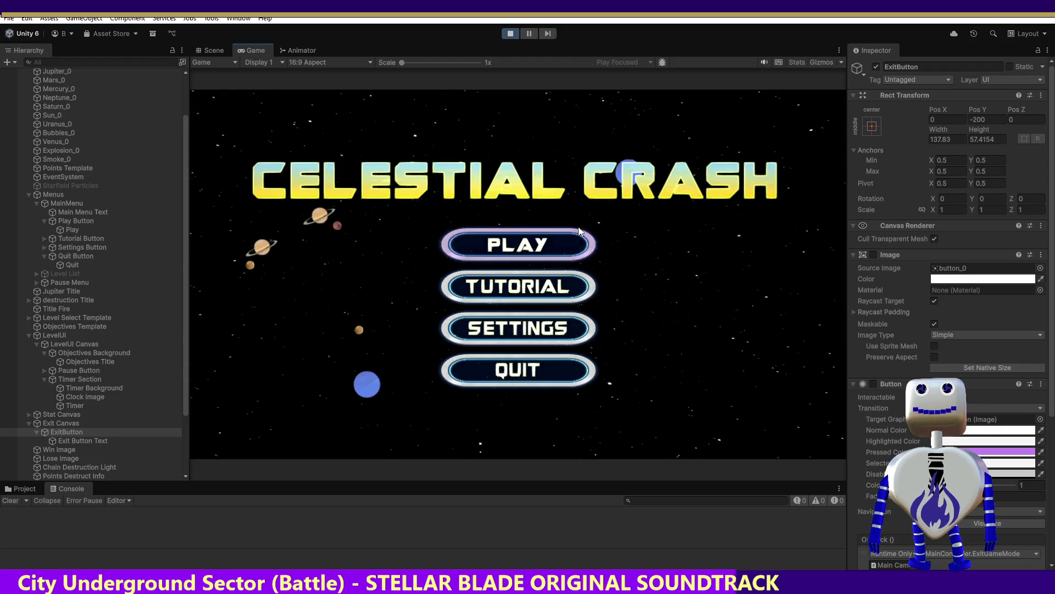
Relaunch Skill Challenge and chain Jupiter planets until WIN shows 136 points, multiplier 1.4
left_click(556, 244)
left_click(555, 245)
left_click(763, 300)
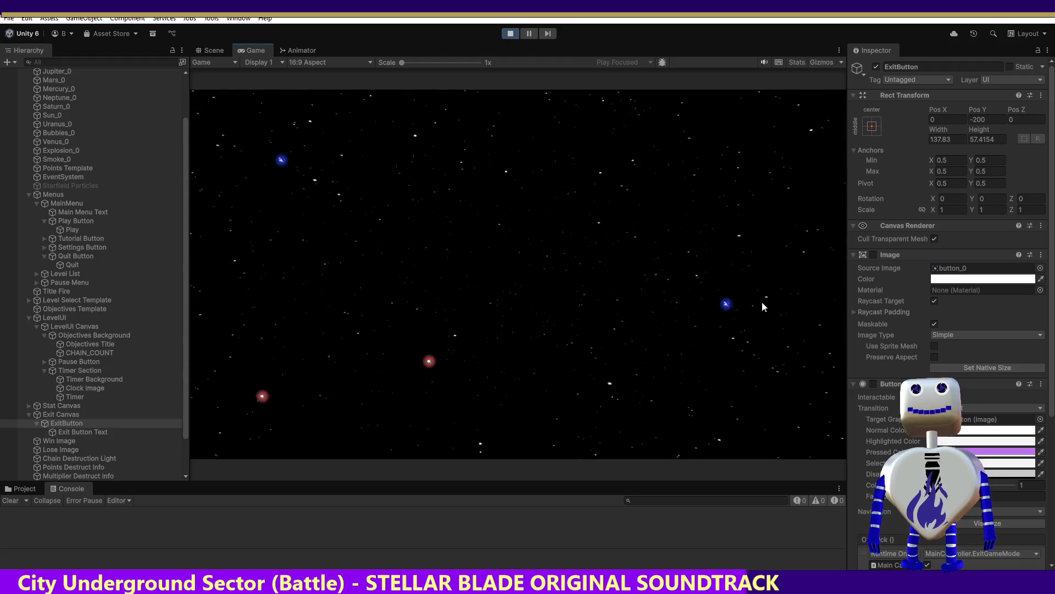
left_click(581, 163)
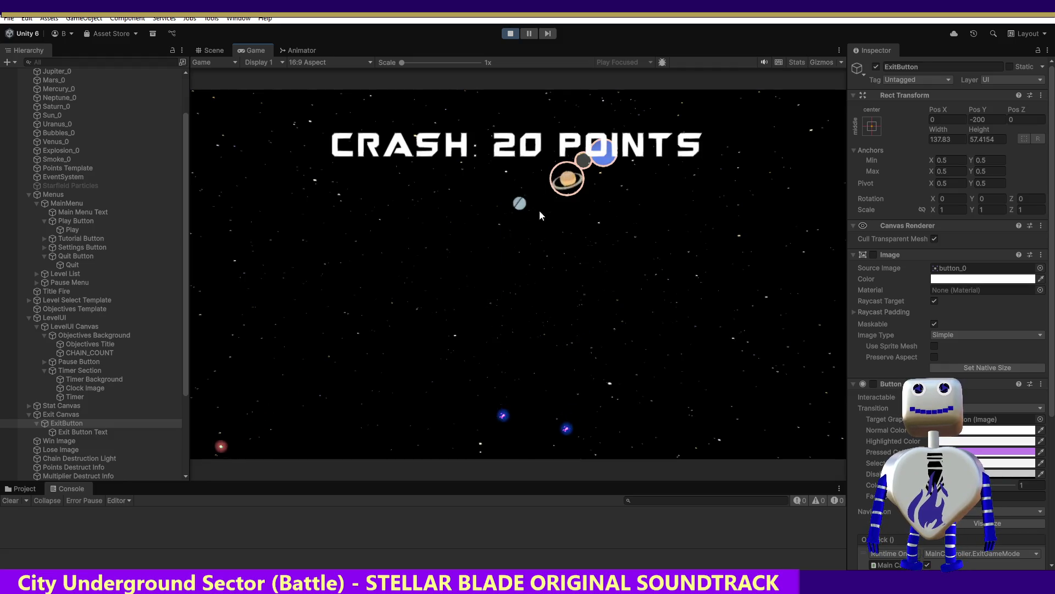
mouse_move(420, 347)
left_mouse_down()
mouse_move(549, 232)
mouse_move(571, 194)
left_mouse_up()
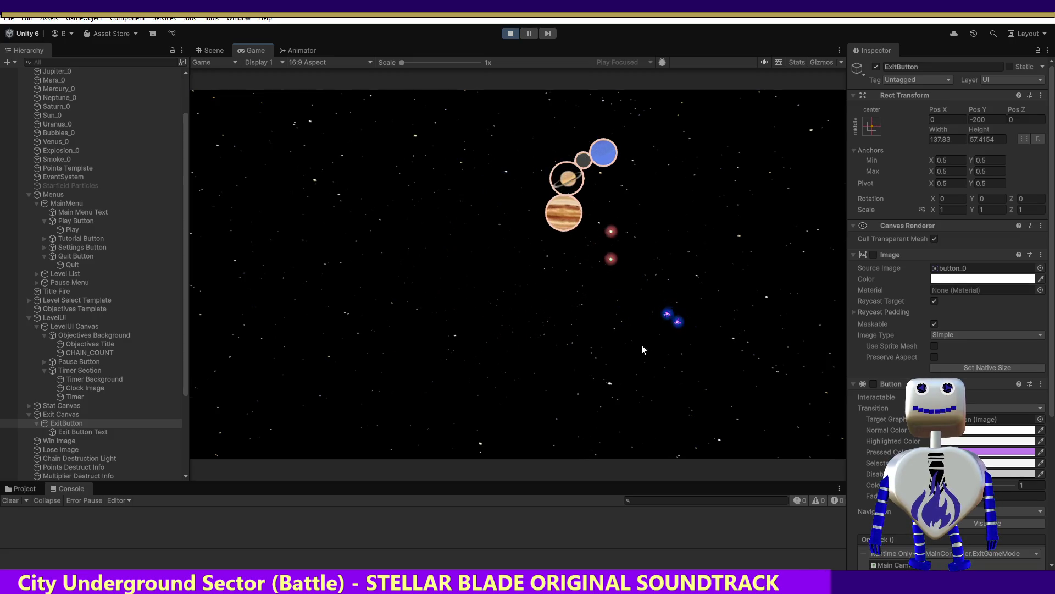
left_click_drag(812, 307, 820, 308)
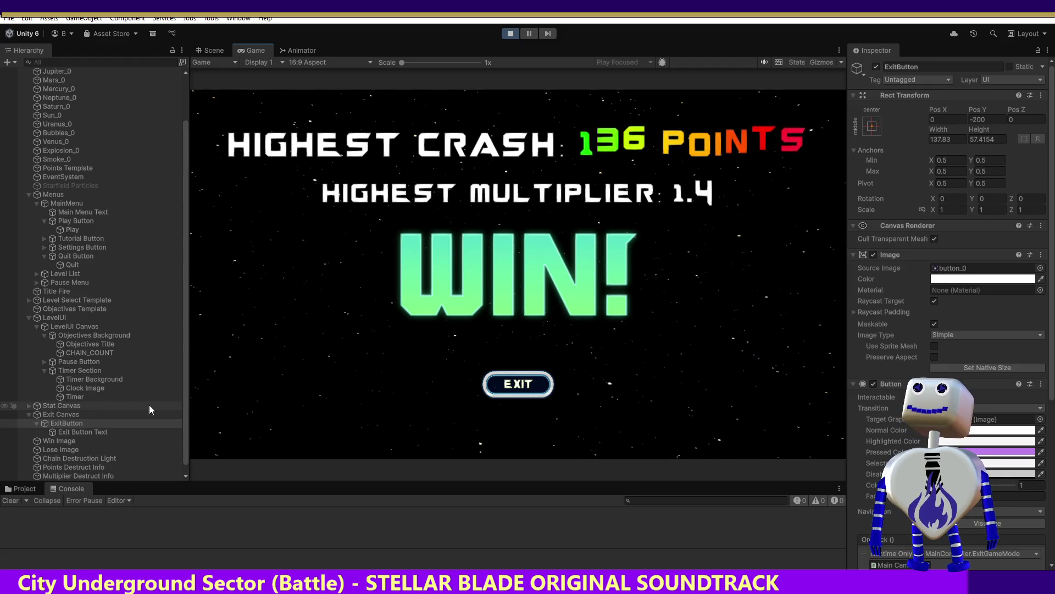
Deactivate the Win Image to hide the WIN! graphic, then inspect Lose Image
left_click(44, 440)
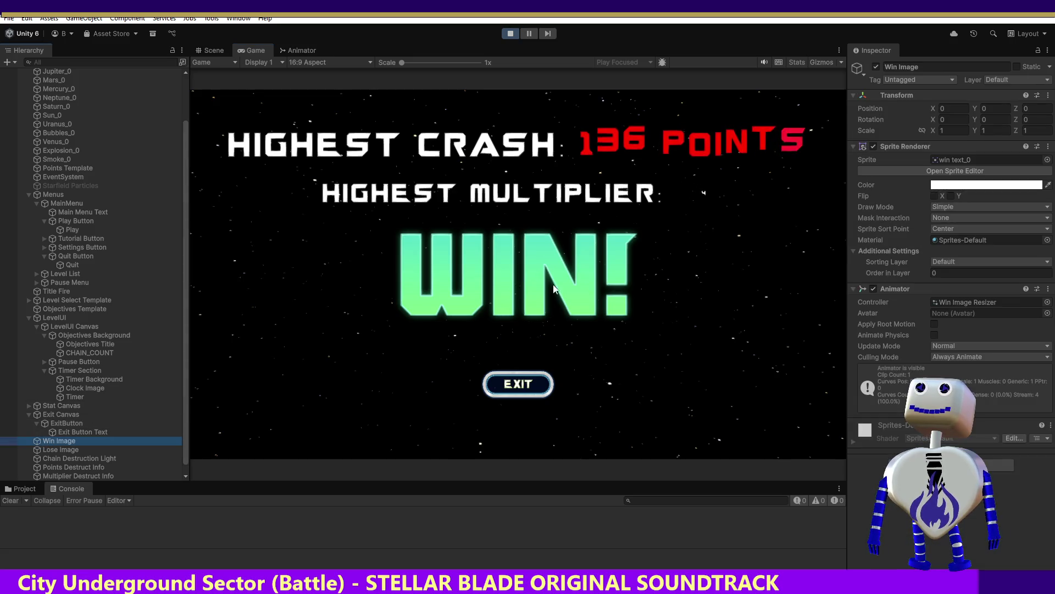
left_click(876, 67)
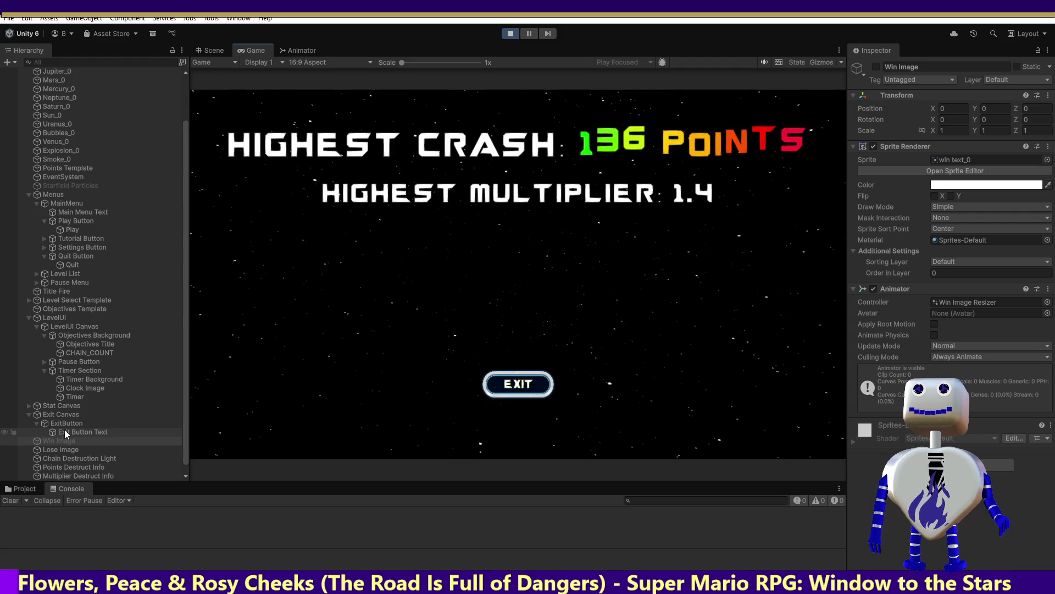
left_click(70, 451)
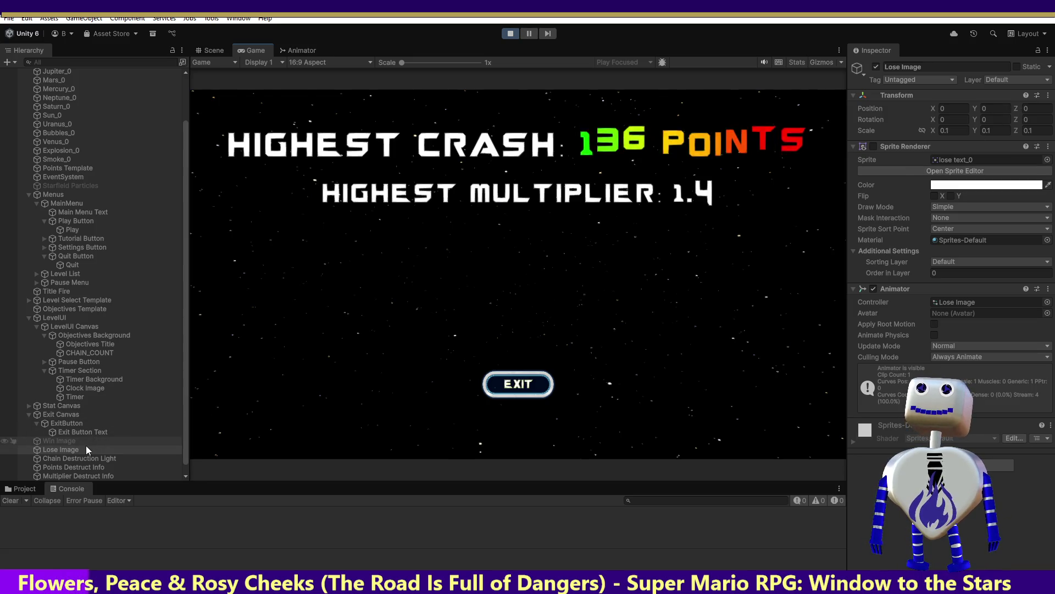
Set ExitButton's Rect Transform Pos Z to -10, then drag it to 10
left_click(57, 418)
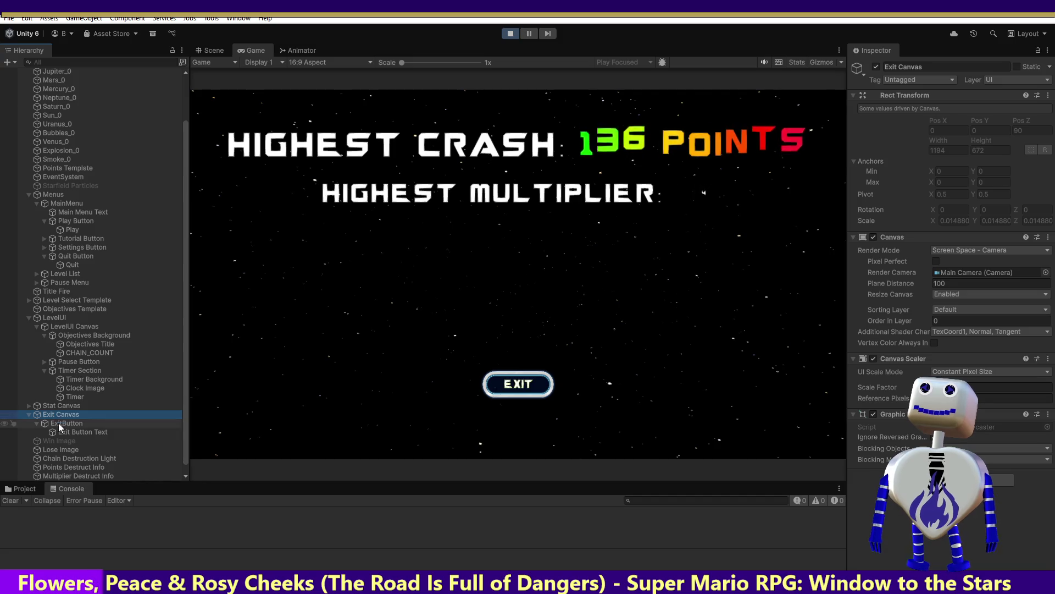
left_click(58, 424)
left_click(1025, 120)
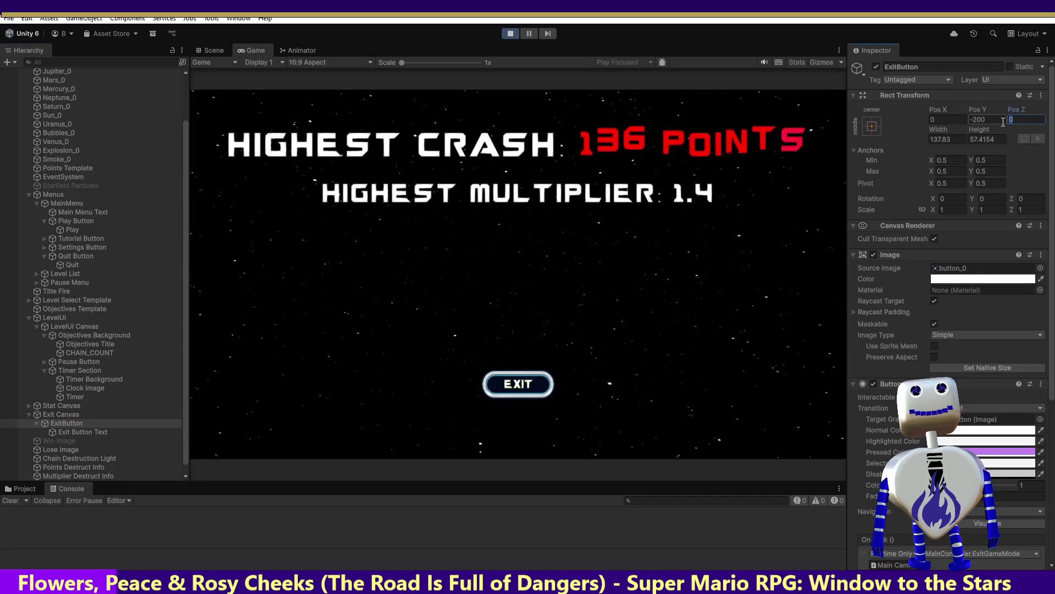
type("-10")
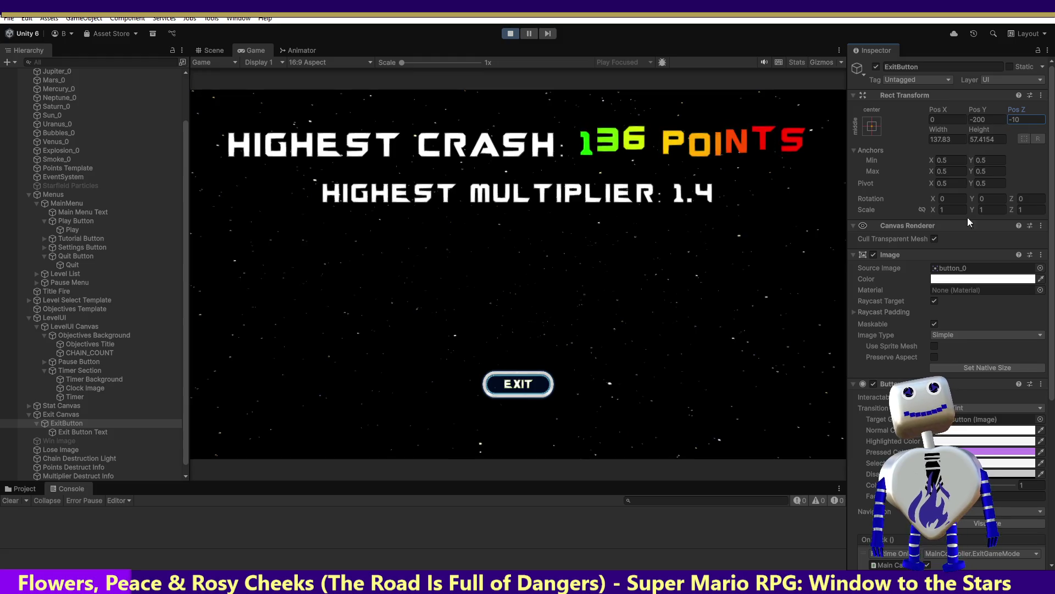
key("Return")
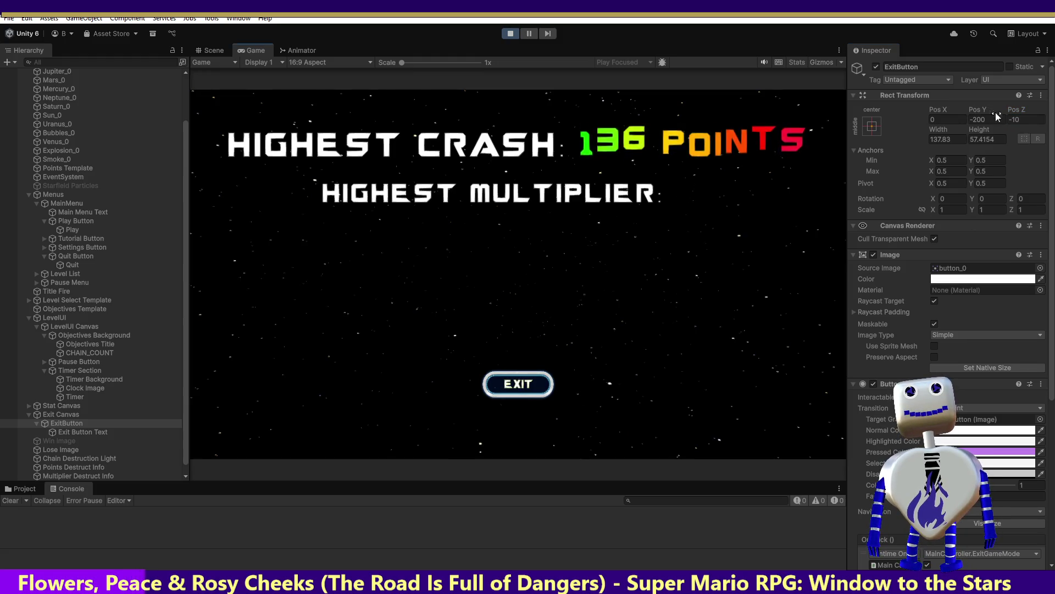
left_click_drag(1014, 109, 1026, 108)
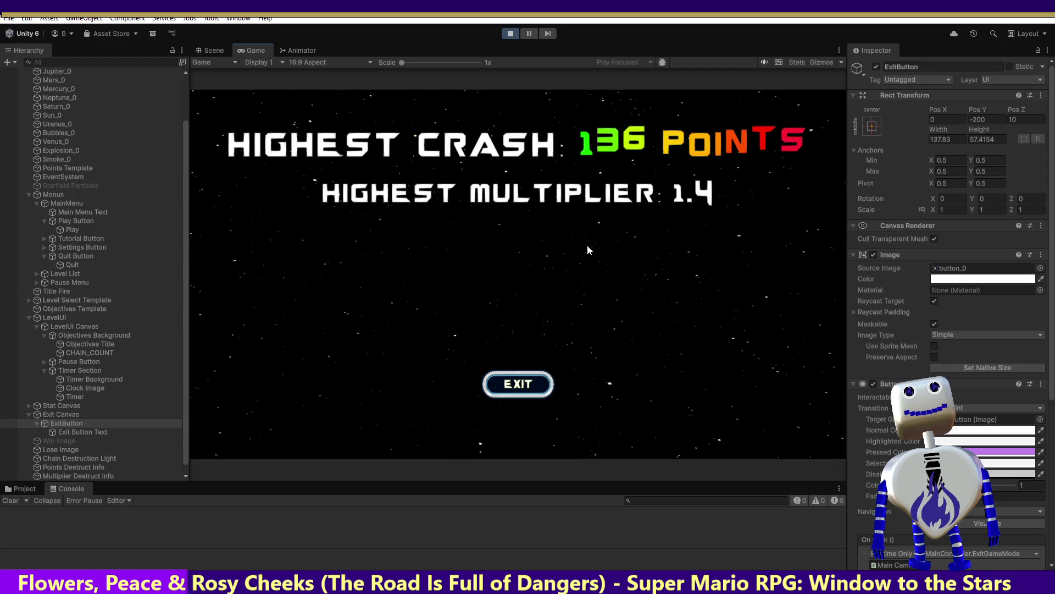
Stop the game and enable ExitButton's Image and Button plus Exit Button Text's TextMeshPro
left_click(510, 35)
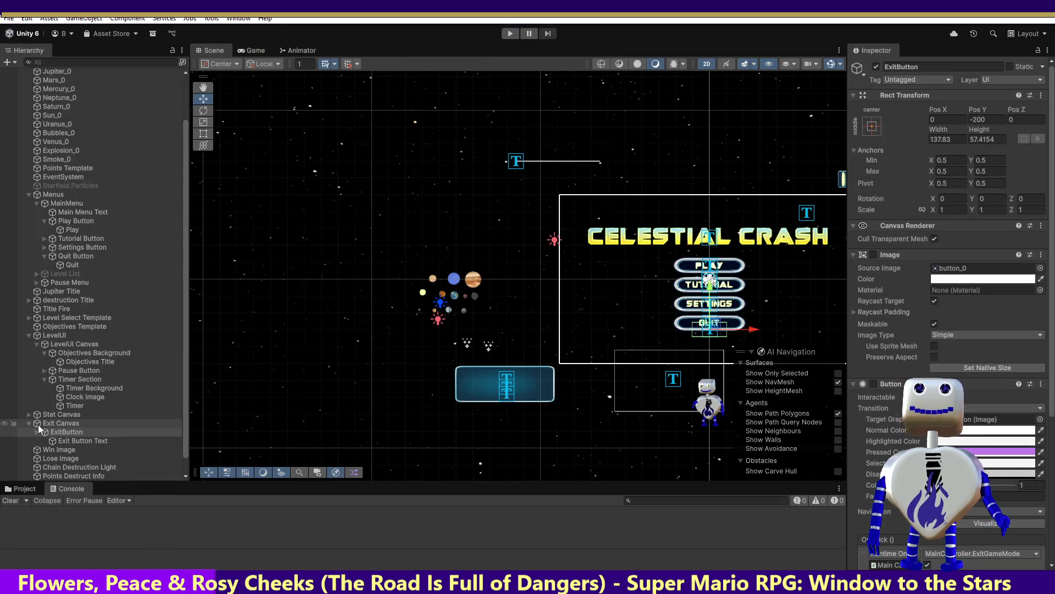
left_click(875, 255)
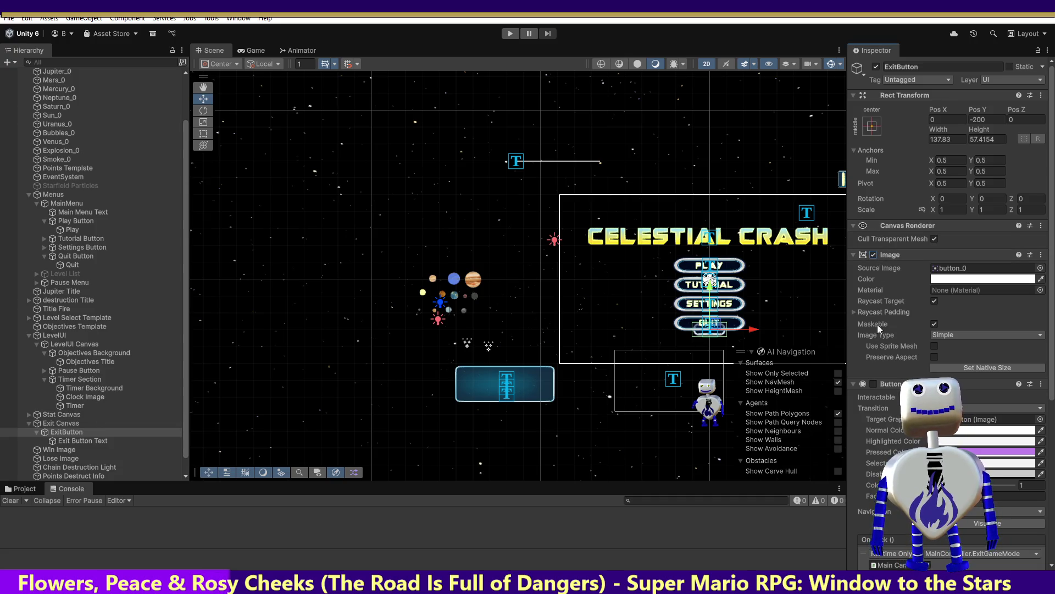
left_click(872, 384)
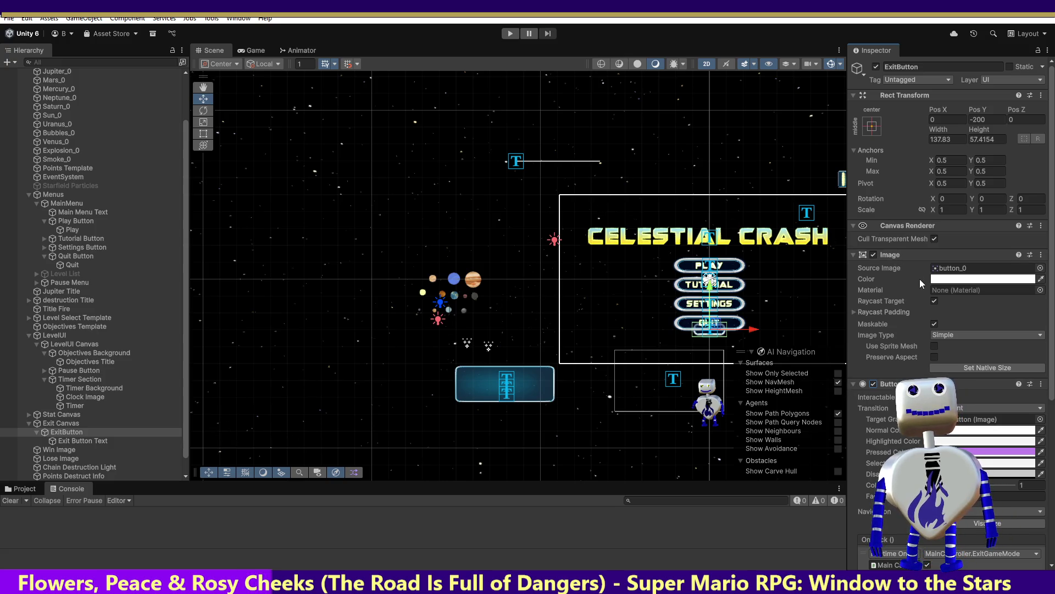
left_click(82, 440)
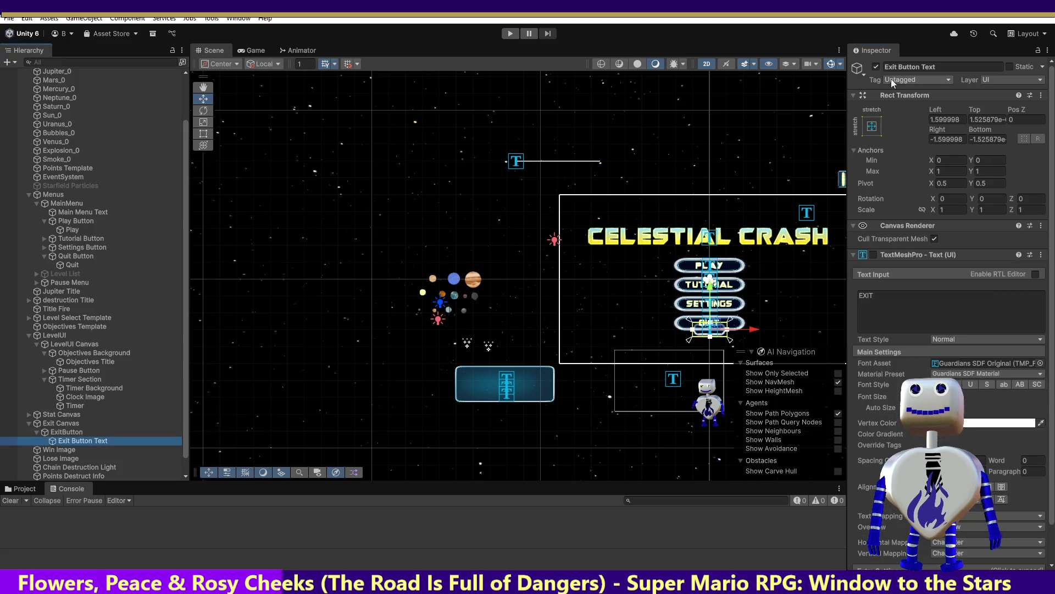
left_click(873, 255)
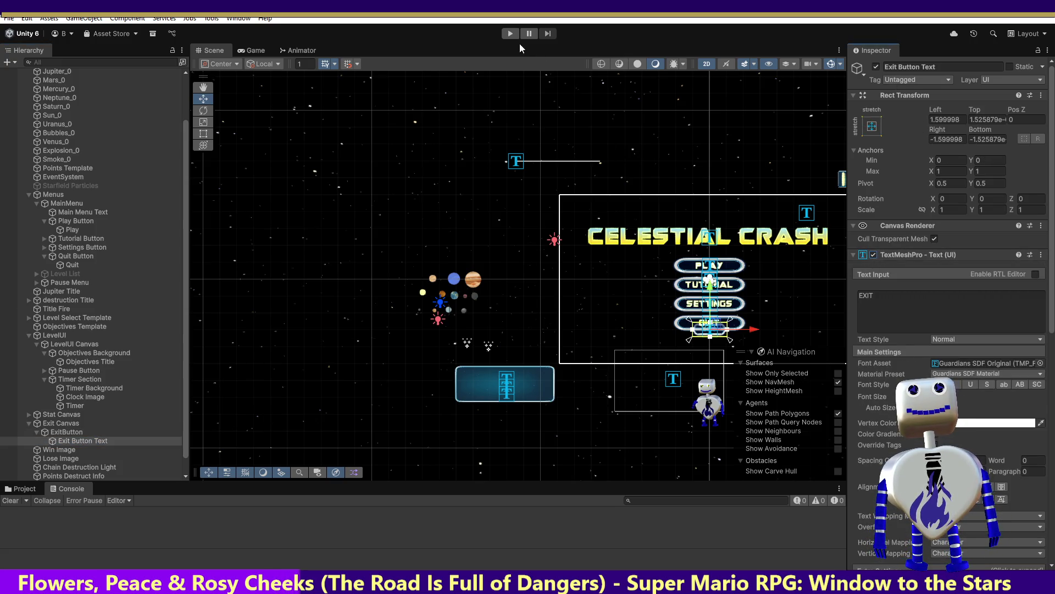
left_click(510, 33)
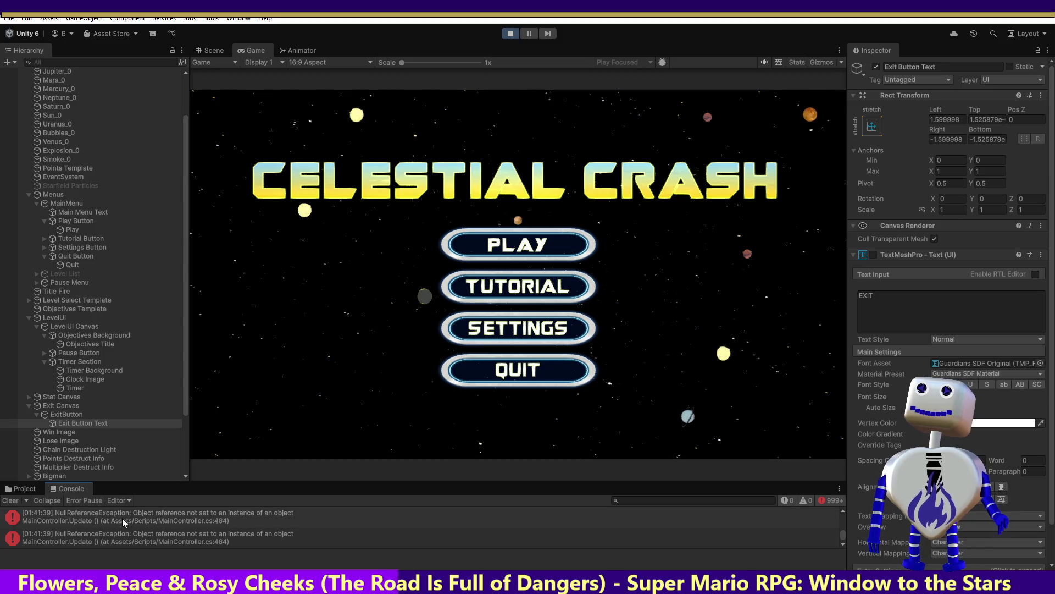
left_click(143, 520)
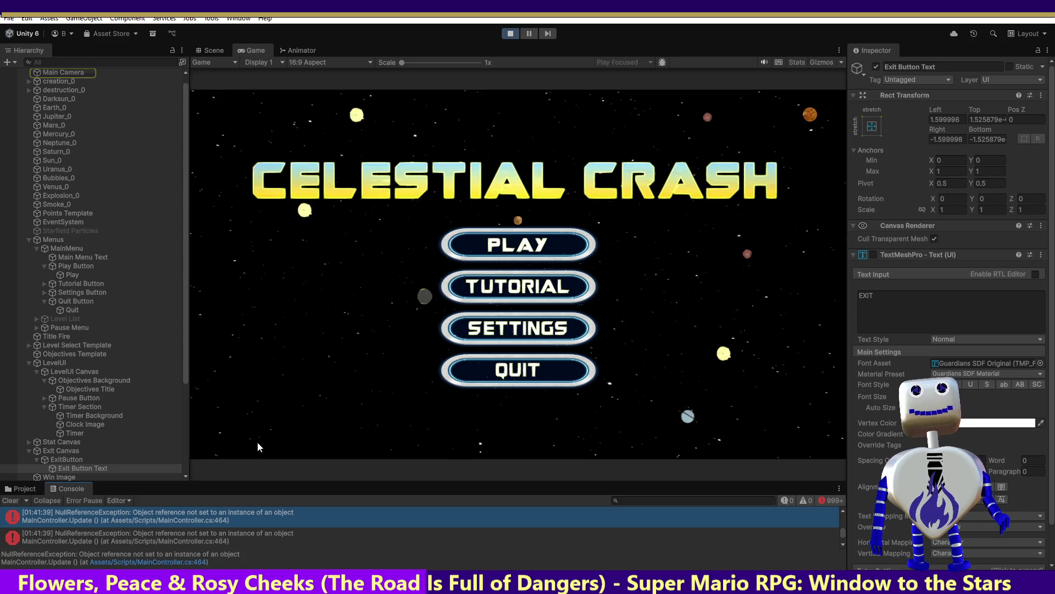
left_click(519, 32)
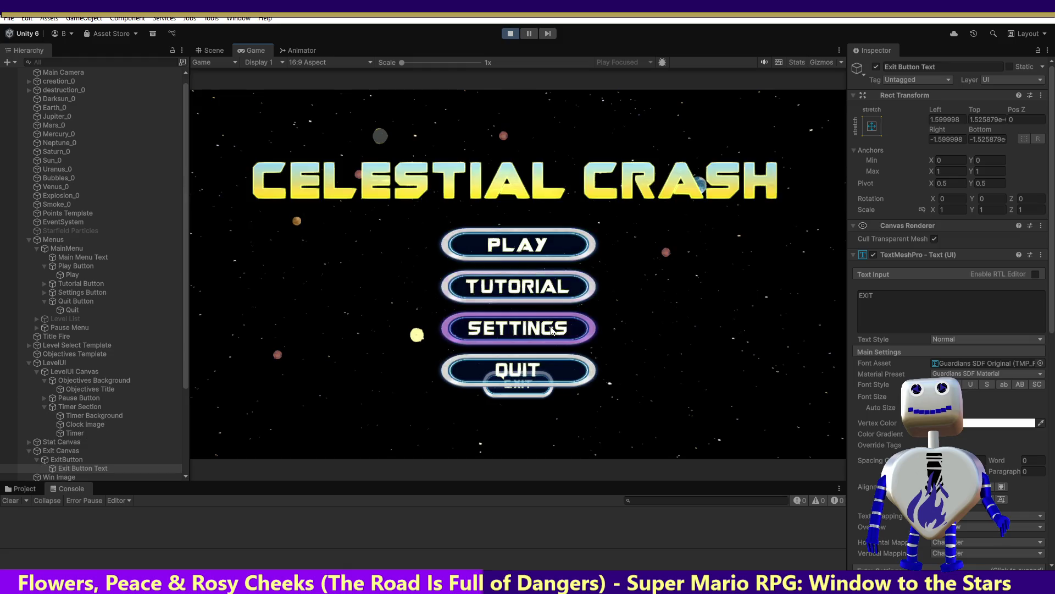
left_click(536, 252)
left_click(537, 254)
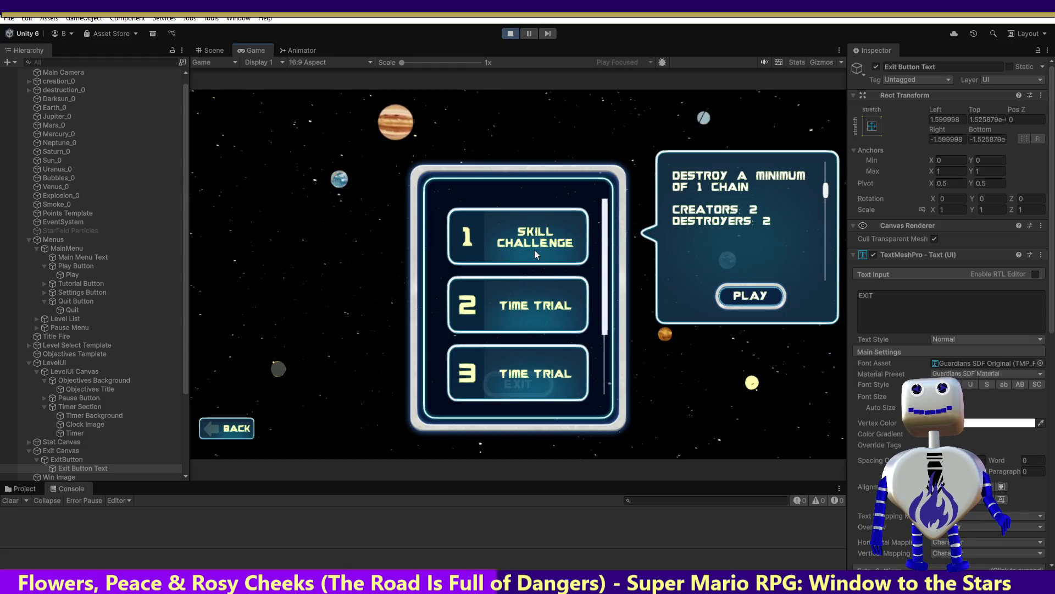
left_click(724, 297)
left_click(522, 386)
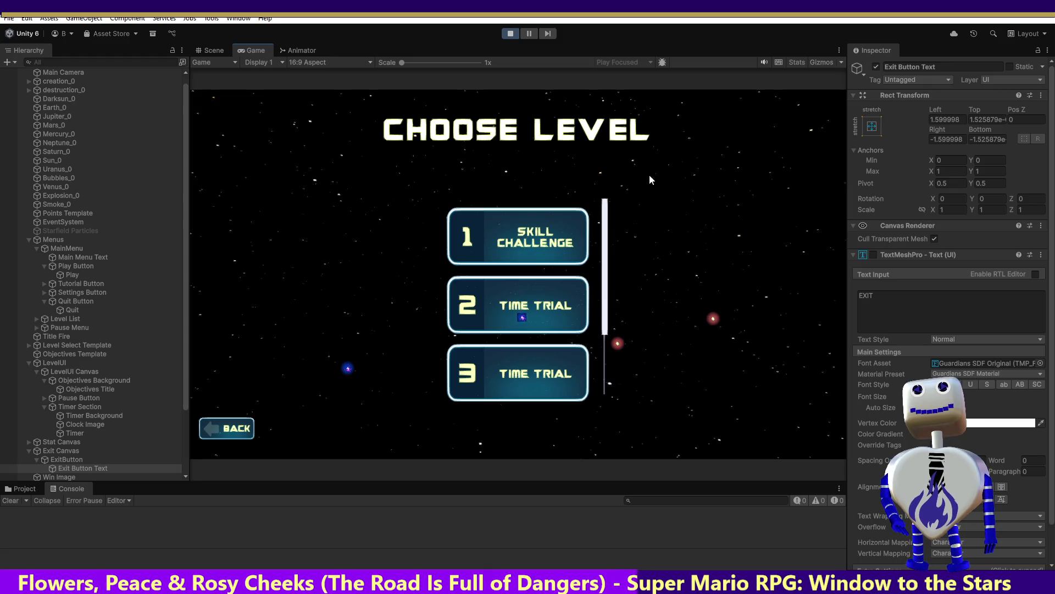
left_click(503, 34)
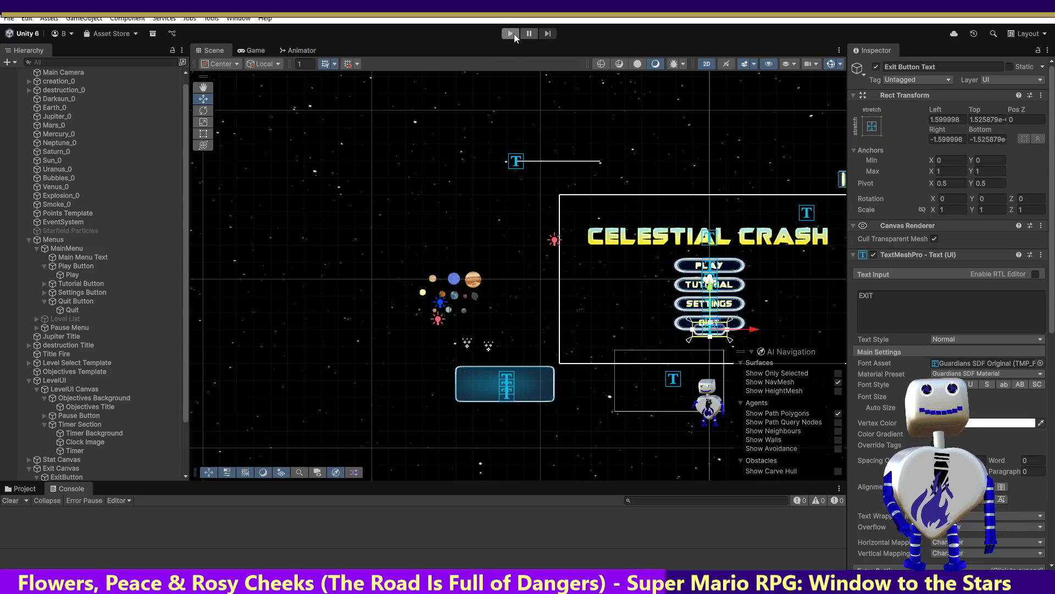
left_click(512, 34)
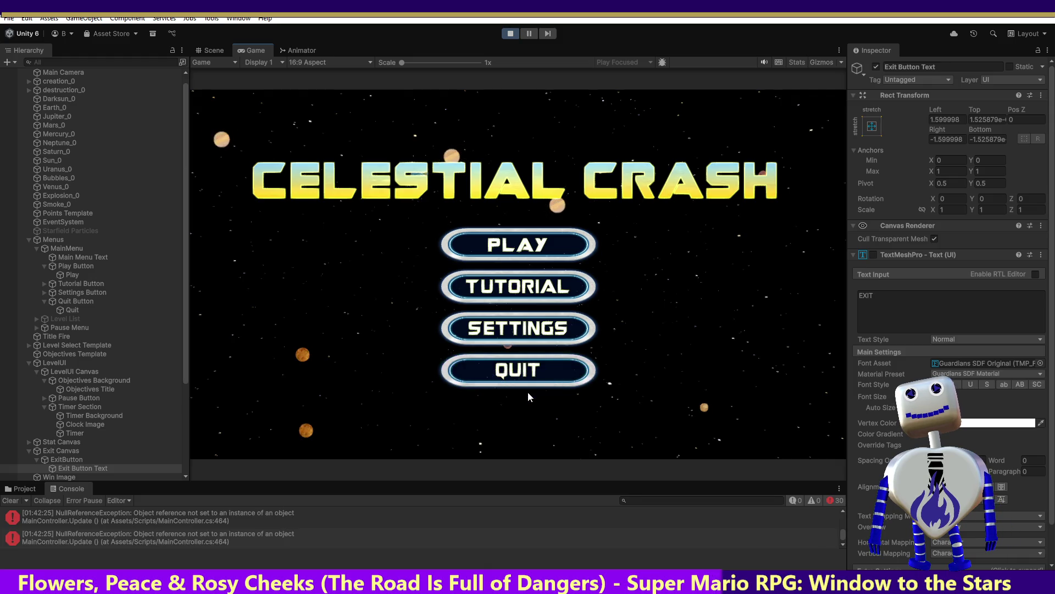
left_click(509, 35)
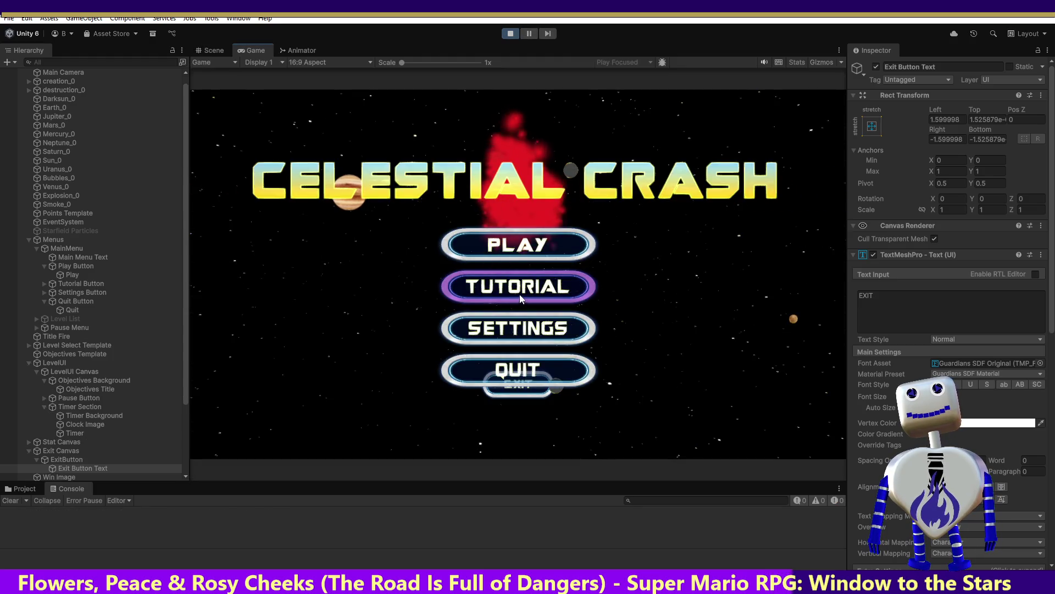
left_click(560, 250)
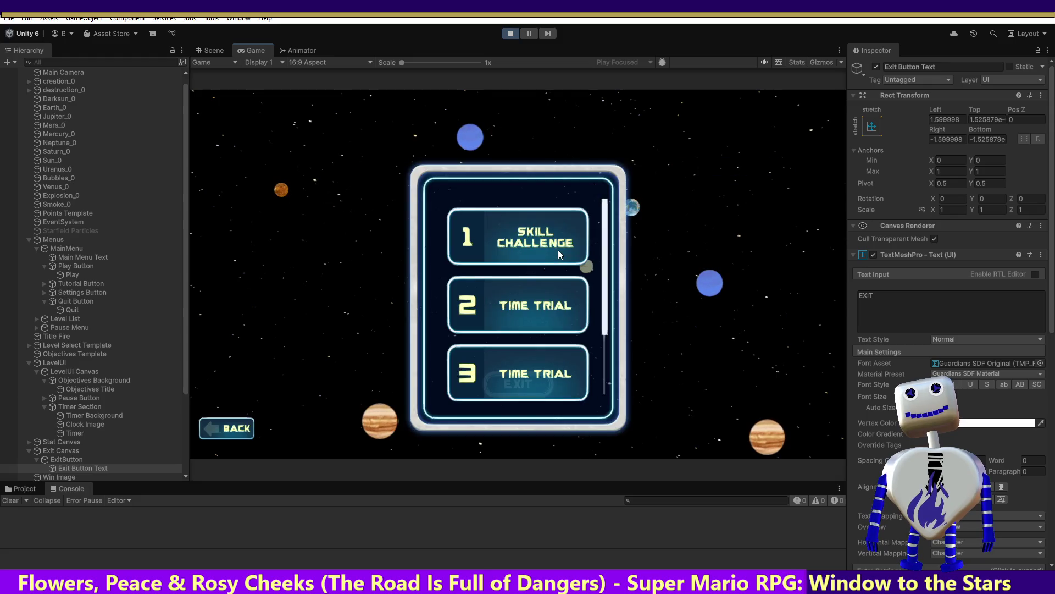
left_click(559, 249)
left_click(744, 293)
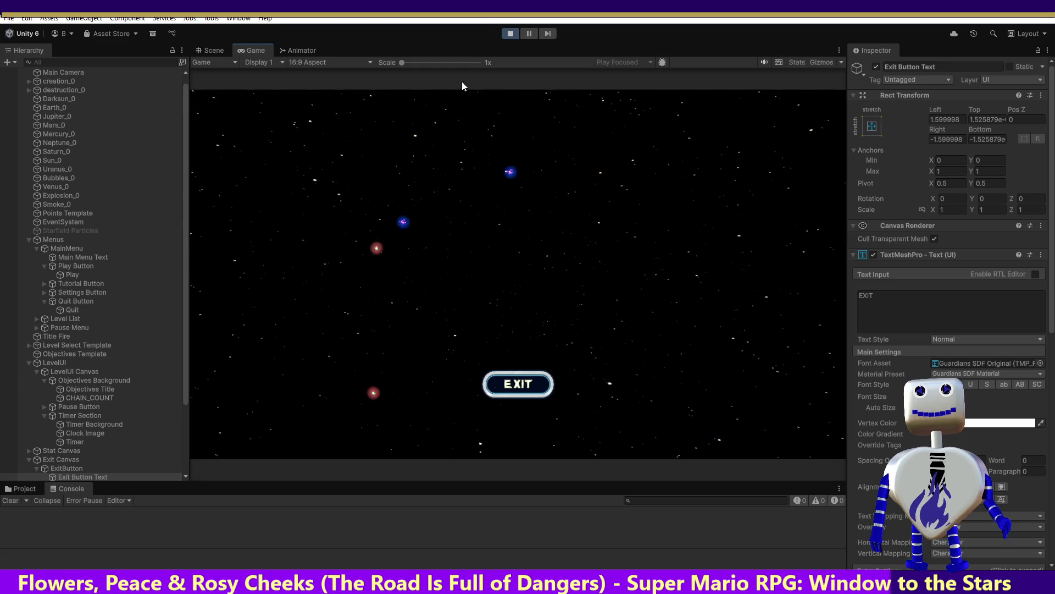
left_click(506, 33)
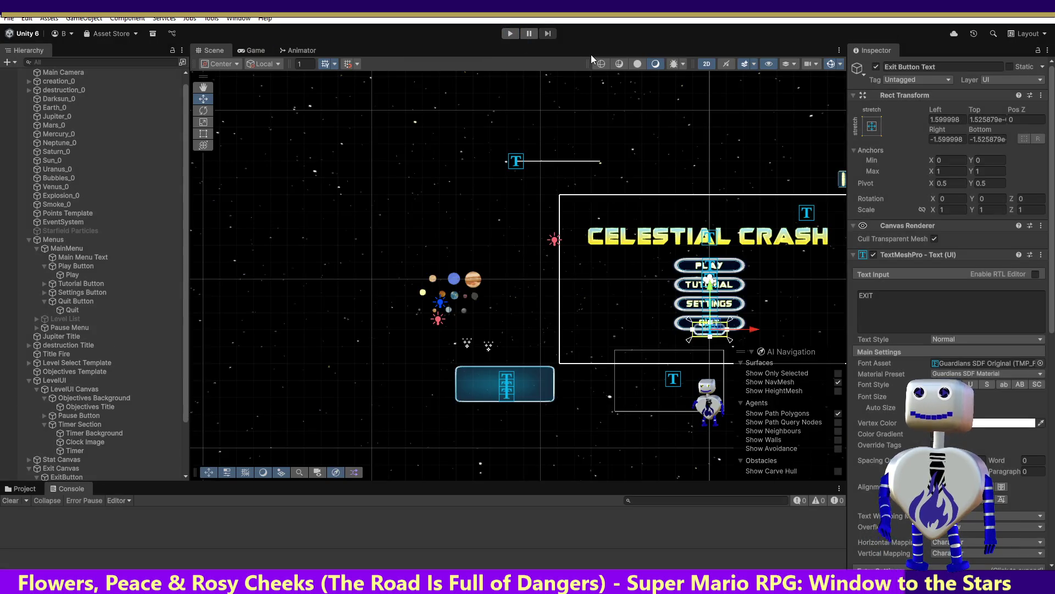
key("alt+Tab")
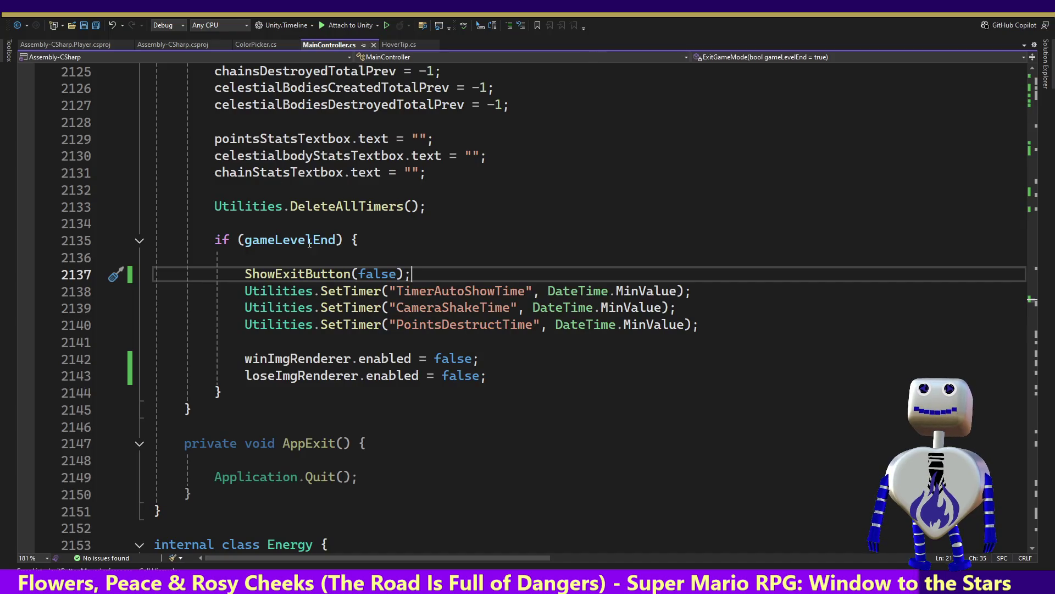
Add // before ShowExitButton's exitButtonImg, button and text enabled lines, then return to Unity
left_click(275, 273, "ctrl")
left_click(185, 336)
key("BackSpace")
key("BackSpace")
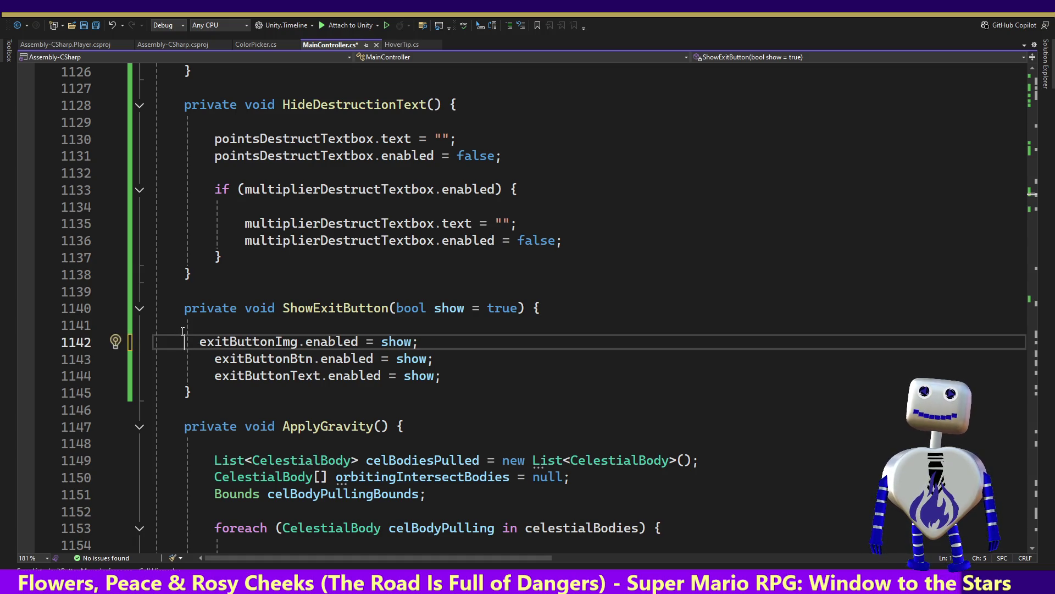
type("//")
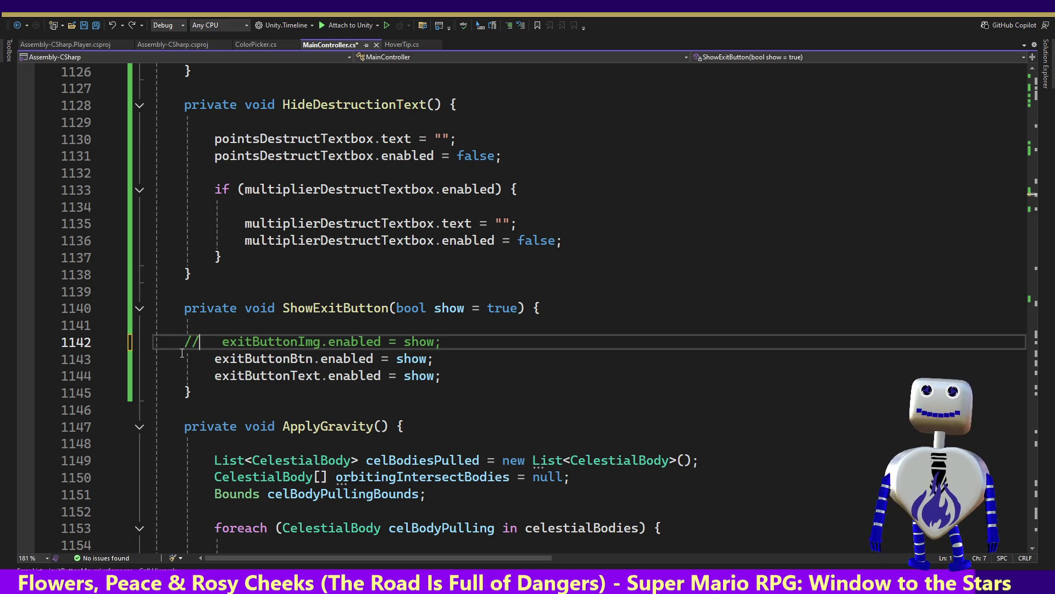
left_click(186, 360)
type("//")
left_click(188, 373)
type("//")
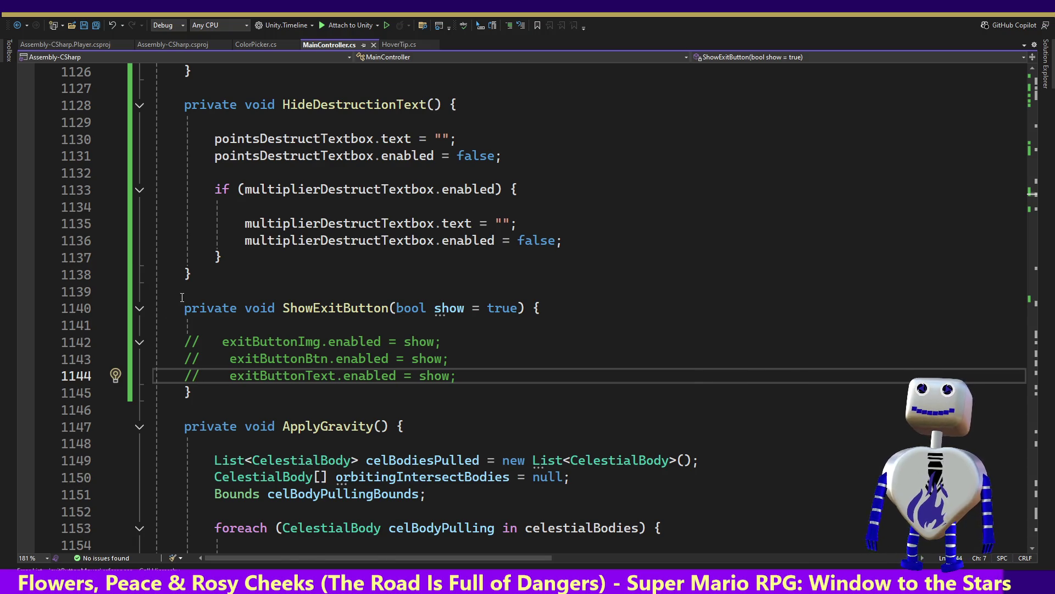
key("alt+Tab")
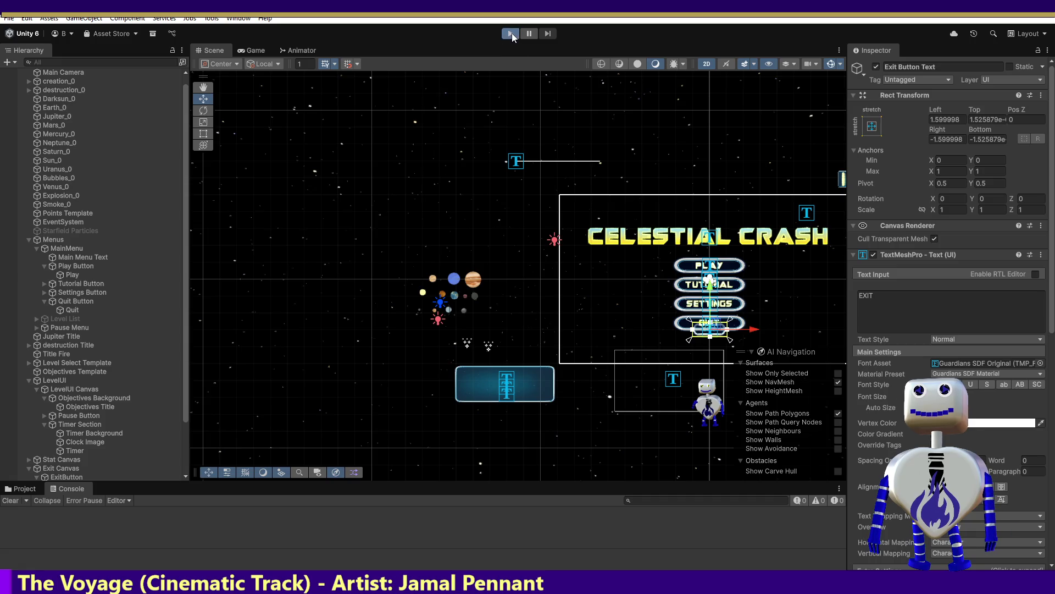
Play Skill Challenge, merging grey and orange planets, until WIN shows 56 points, multiplier 1.3, and EXIT
left_click(510, 33)
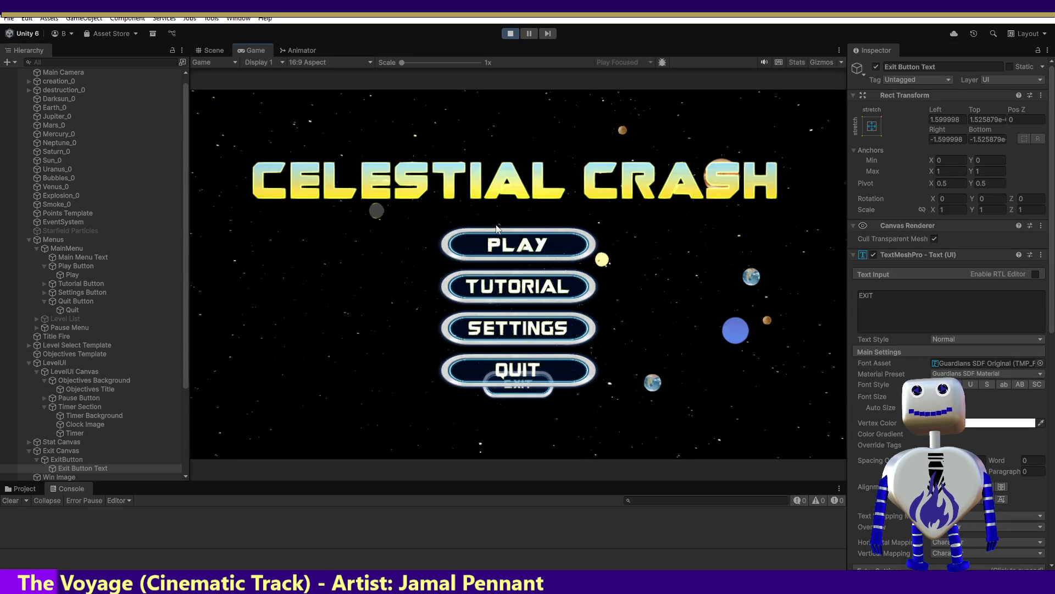
left_click(503, 246)
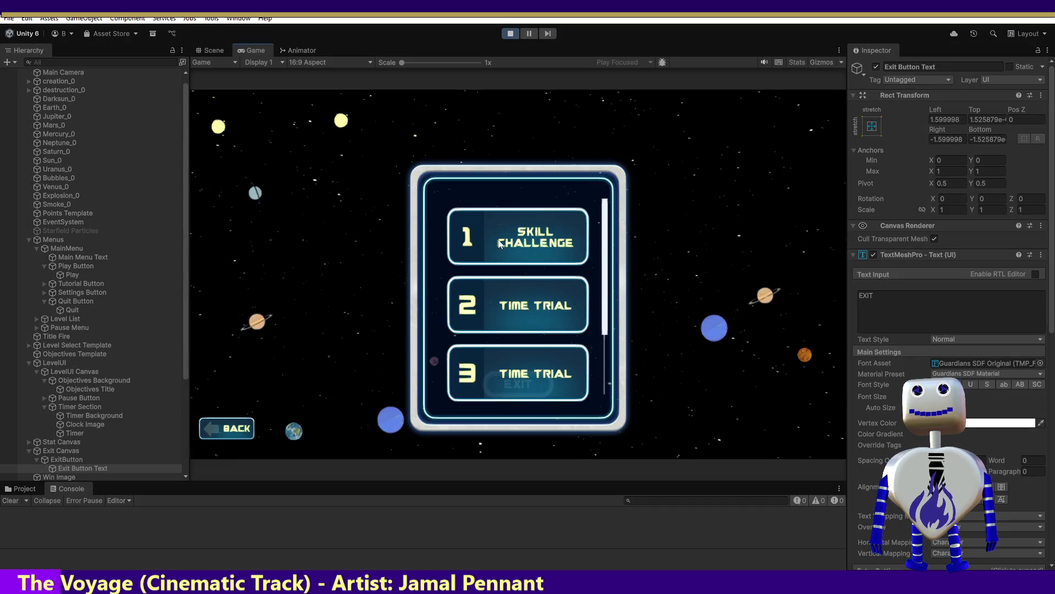
left_click(745, 291)
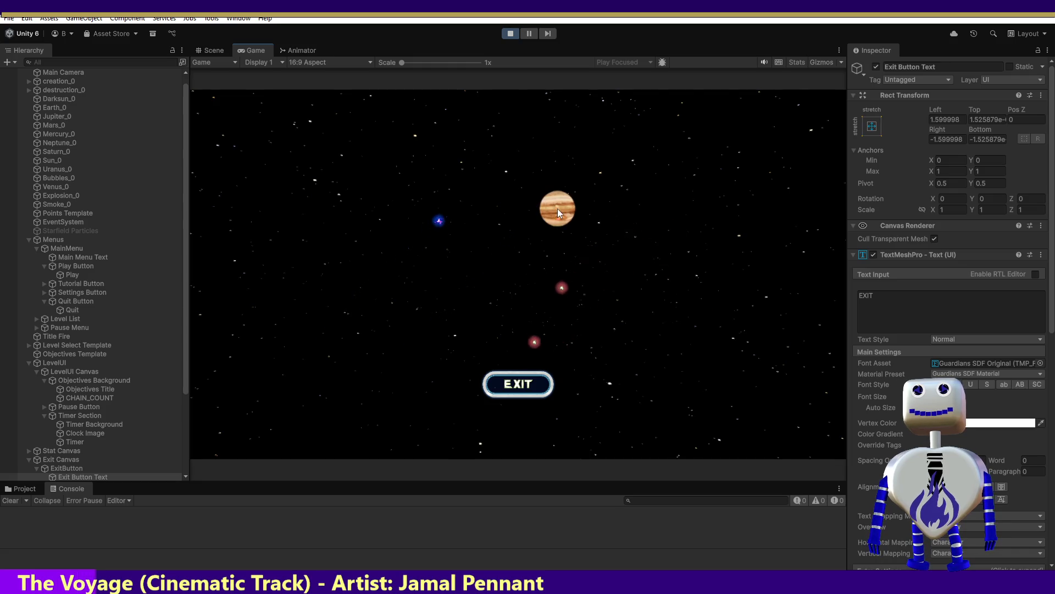
left_click(556, 205)
mouse_move(569, 273)
left_mouse_down()
mouse_move(489, 321)
mouse_move(538, 231)
left_mouse_up()
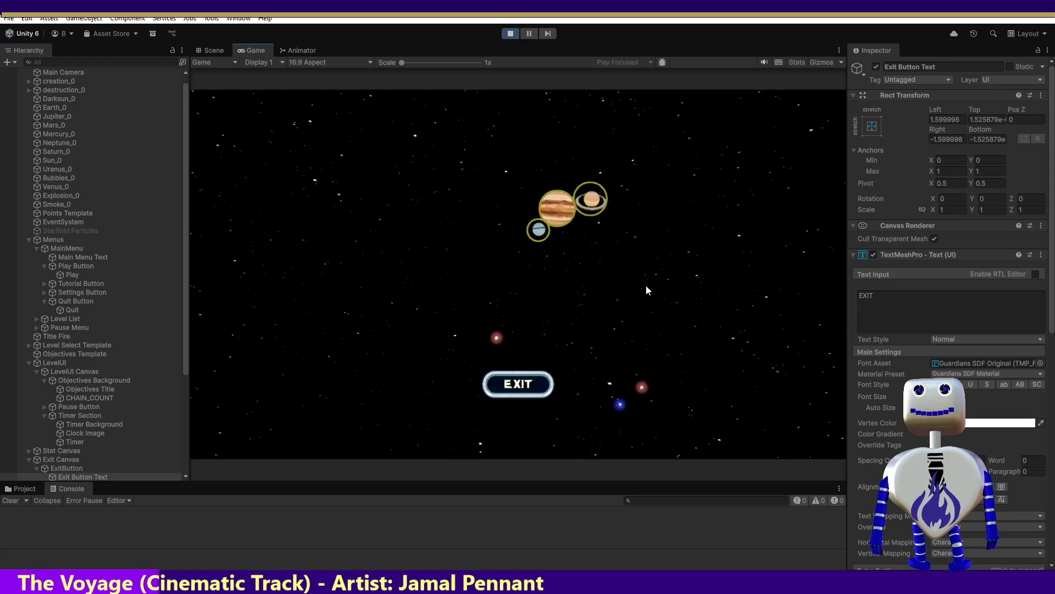
mouse_move(569, 290)
left_mouse_down()
mouse_move(437, 343)
mouse_move(430, 244)
mouse_move(472, 206)
mouse_move(541, 205)
left_mouse_up()
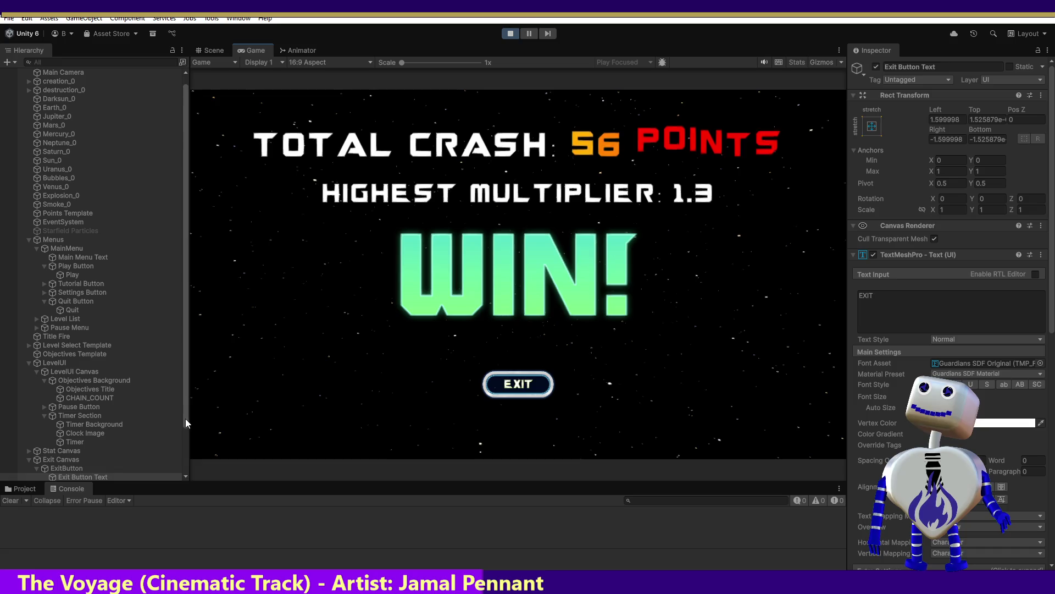
Select the Exit Canvas object in the Hierarchy
left_click_drag(186, 417, 187, 462)
scroll(128, 448, "down", 1)
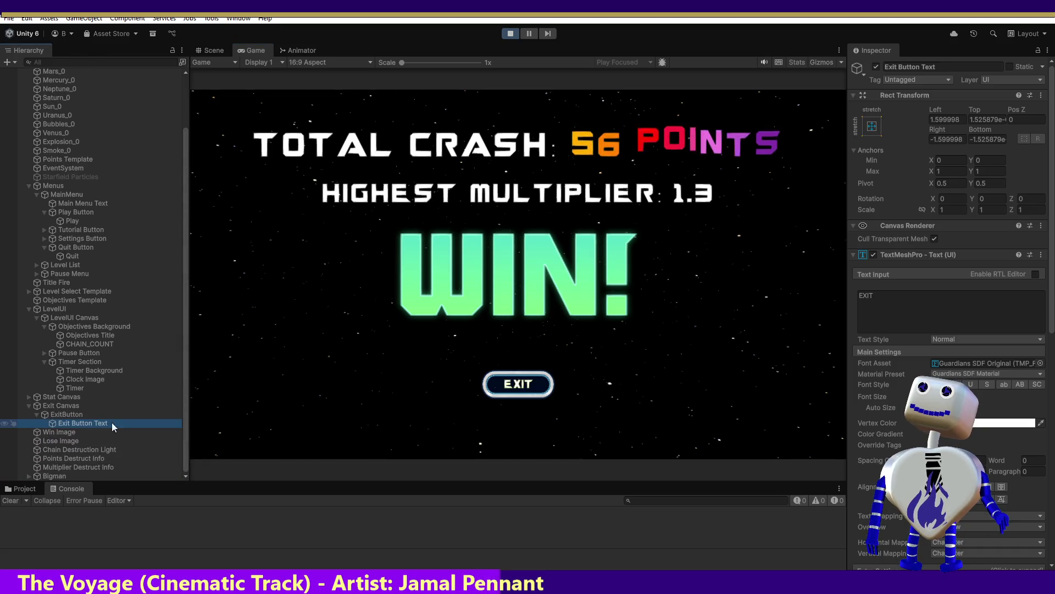
left_click(66, 412)
left_click(64, 405)
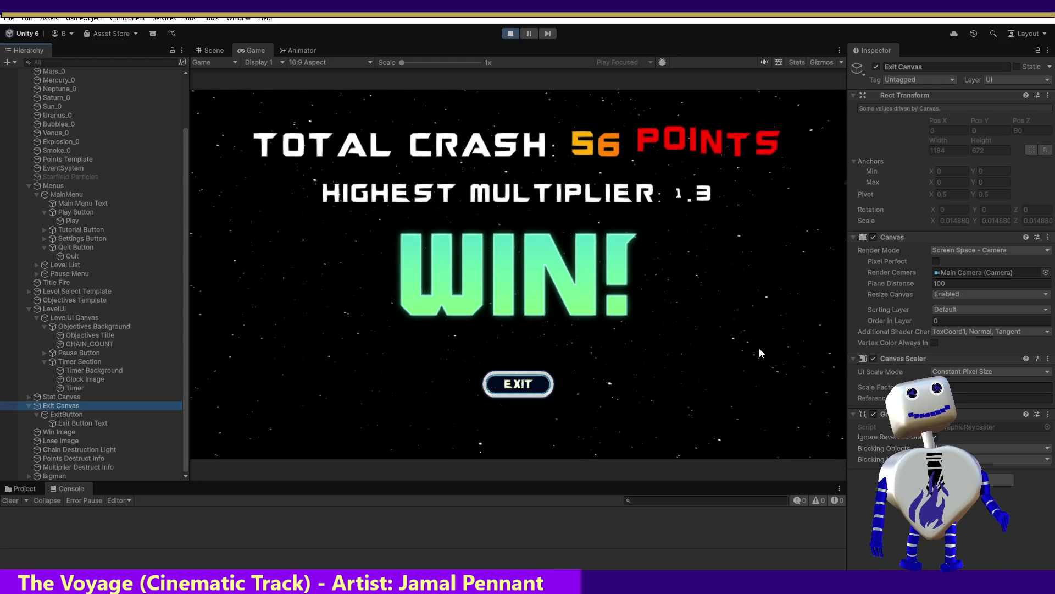
Toggle Exit Canvas's Canvas and Canvas Scaler components off and back on, then stop the game
left_click(874, 237)
left_click(873, 237)
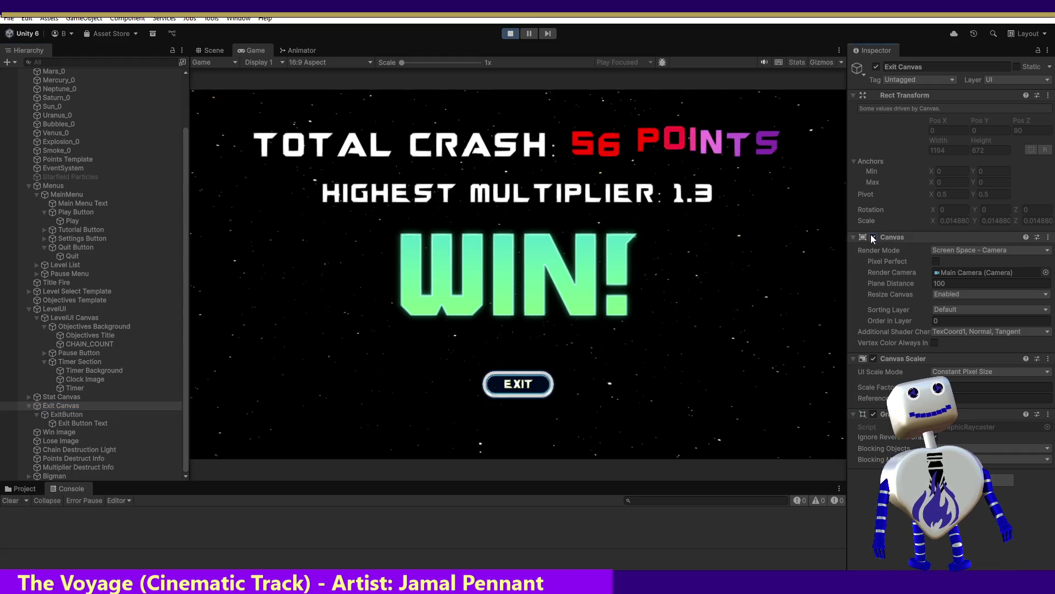
left_click(872, 358)
left_click(873, 358)
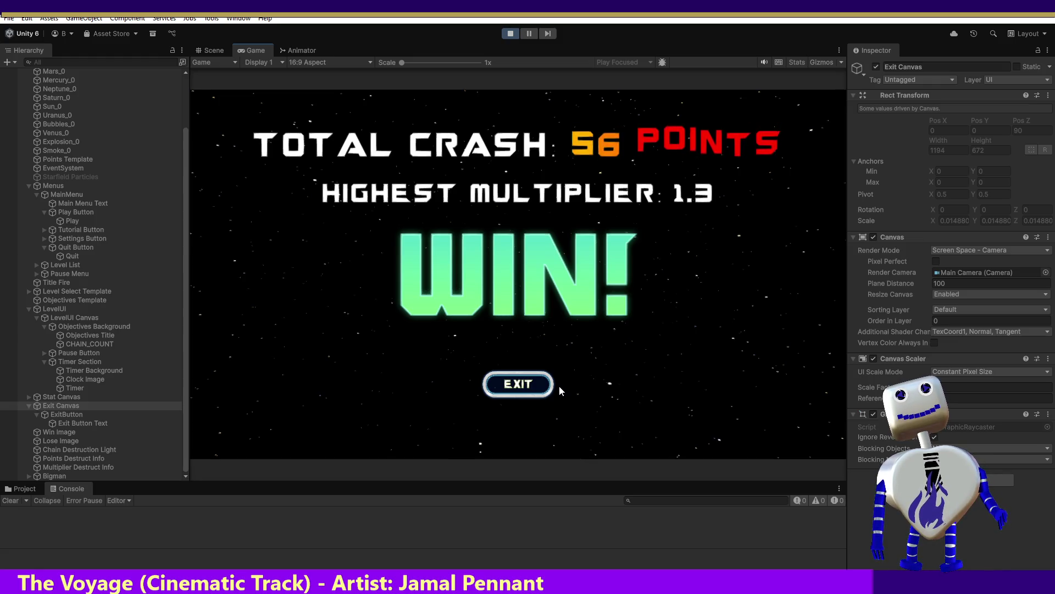
left_click(509, 34)
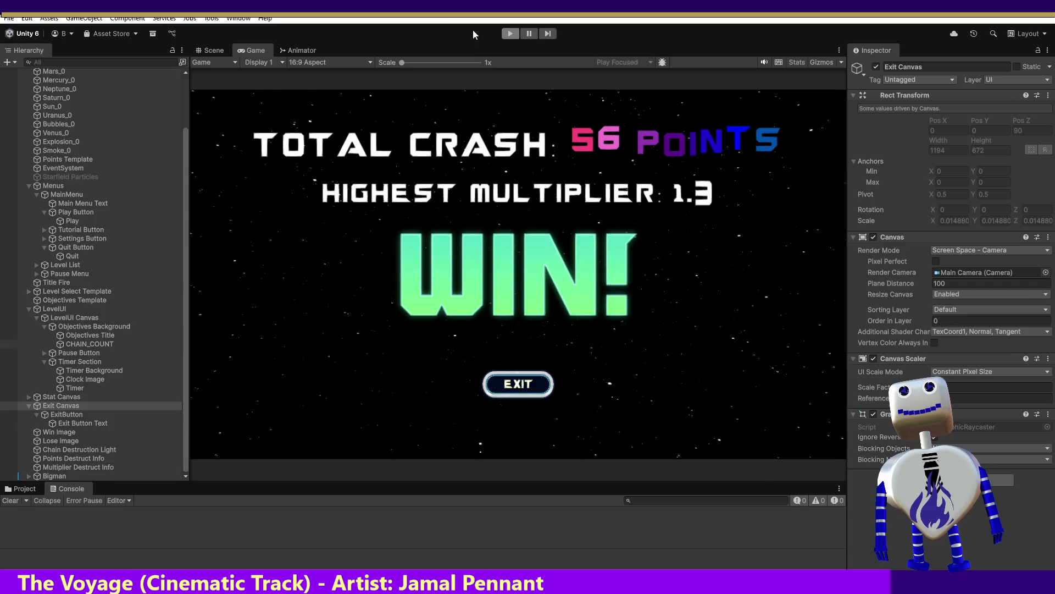
Inspect the Lose Image Resize state in the Animator, then switch back to Visual Studio
left_click(303, 50)
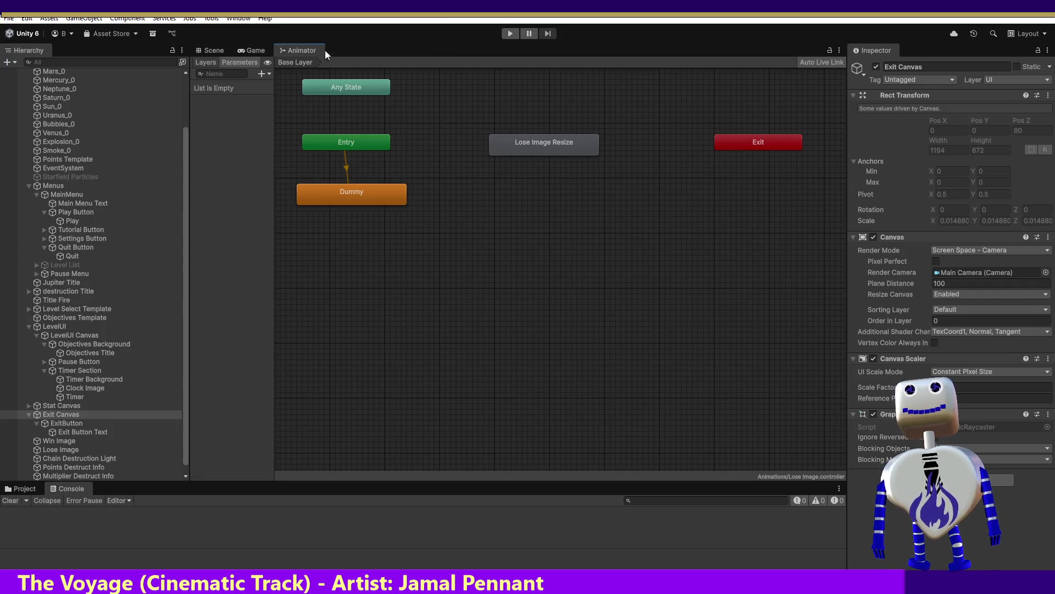
left_click(558, 146)
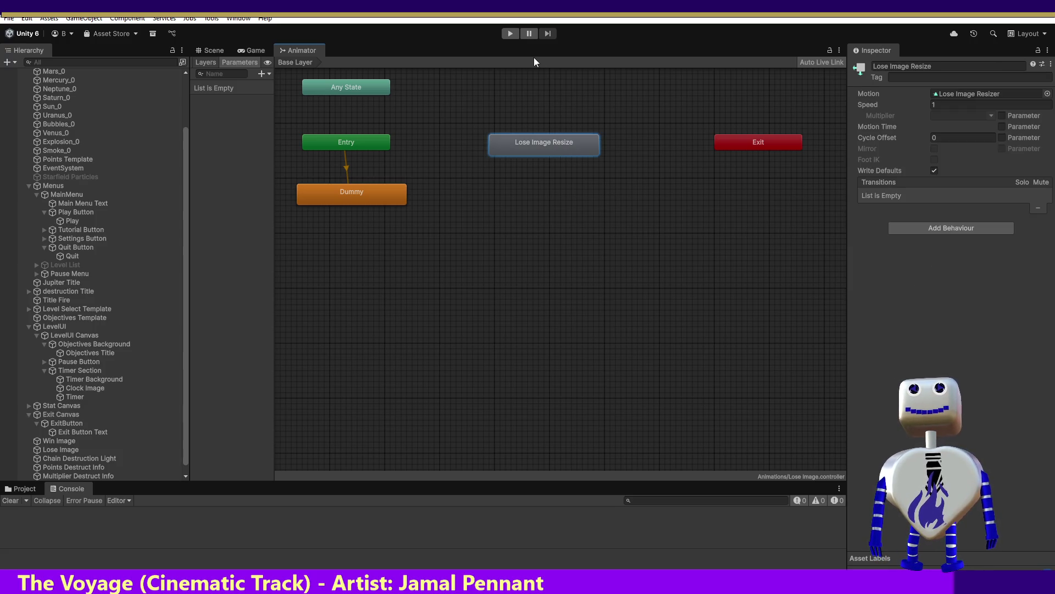
key("alt+Tab")
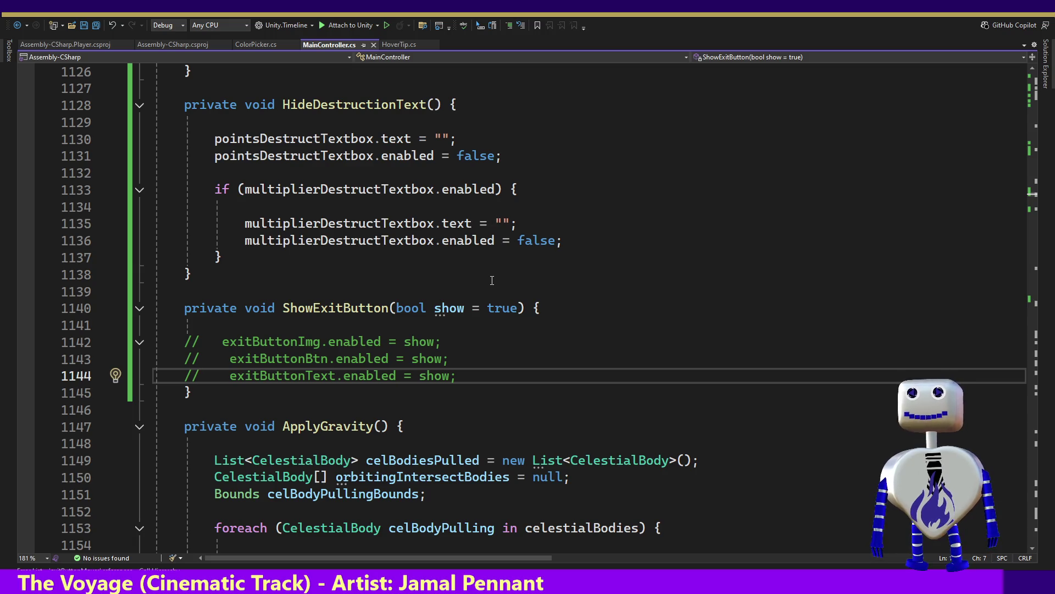
Search the script for '.play' to locate the animator Play calls
key("ctrl+f")
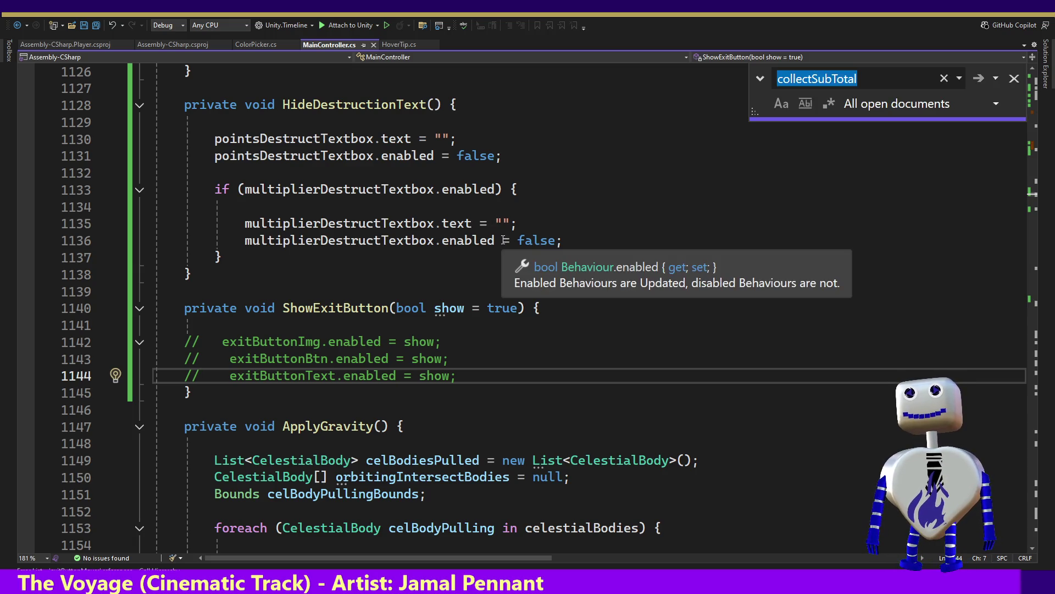
type(".play")
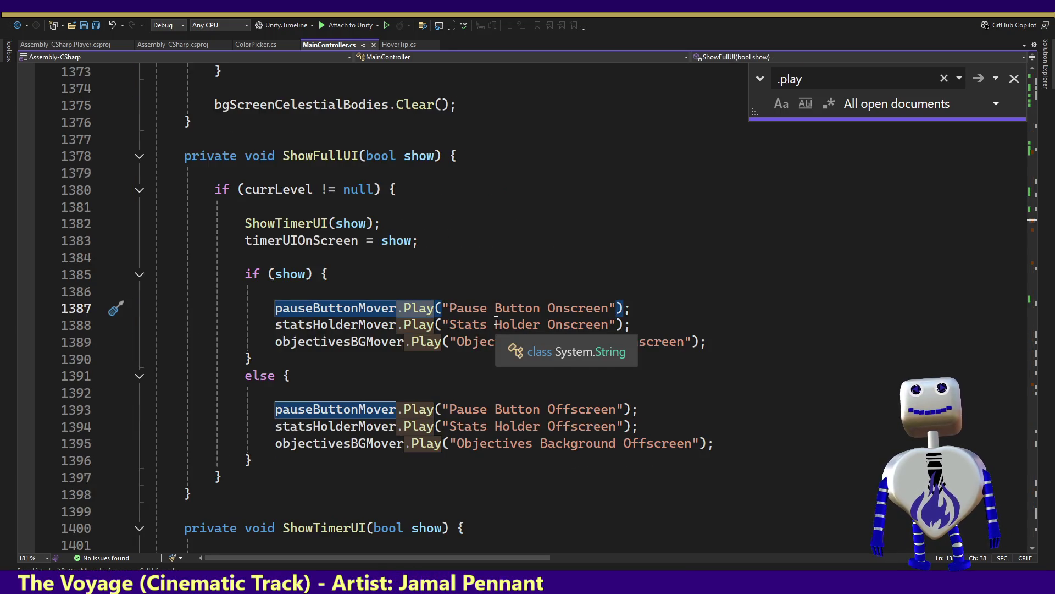
key("Return")
key("Return")
key("Return")
key("Return")
key("Return")
key("Return")
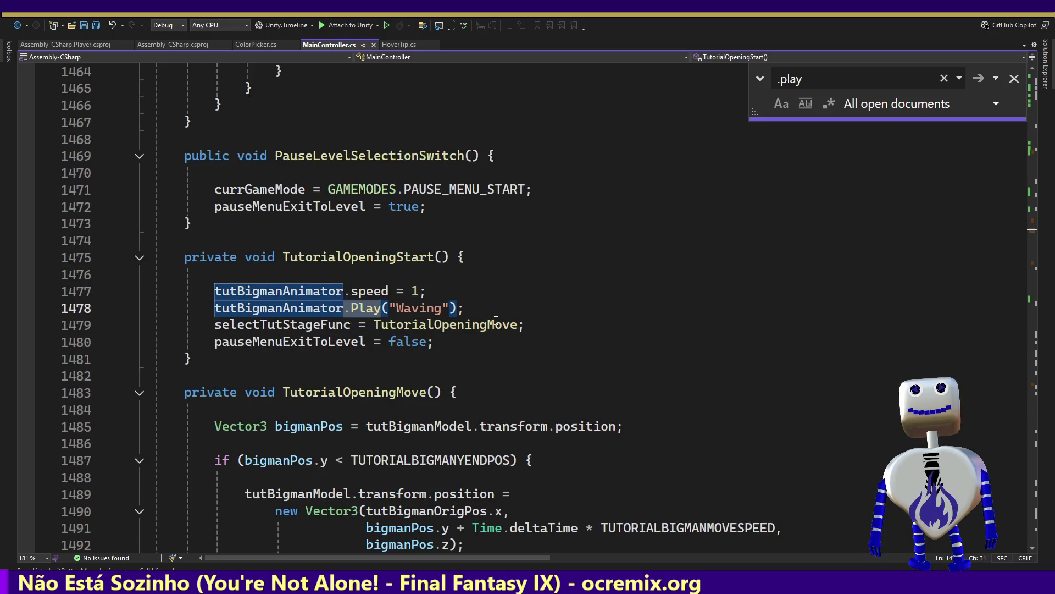
key("Return")
key("Return")
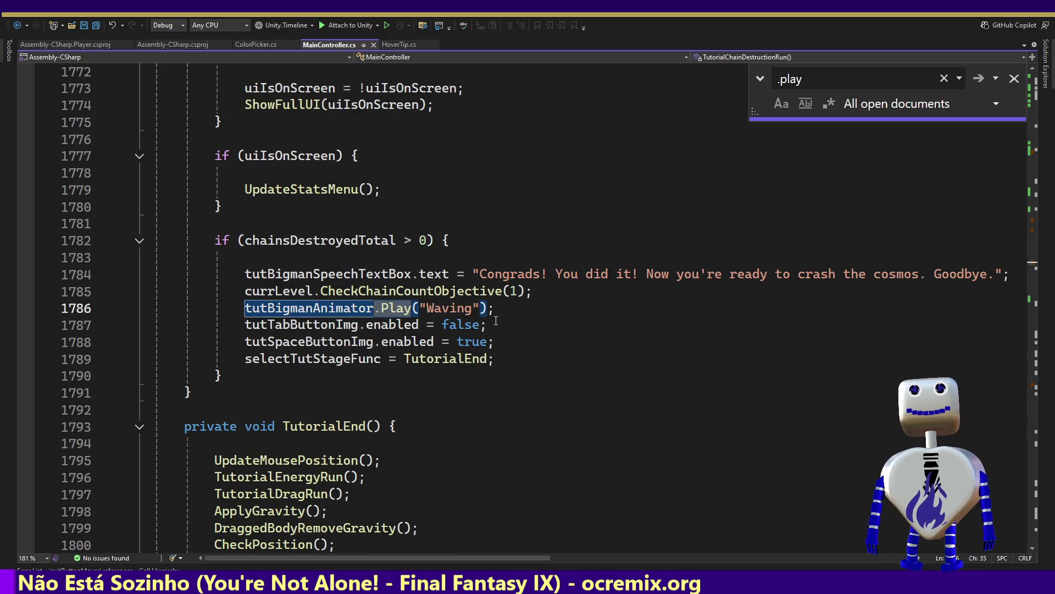
key("Return")
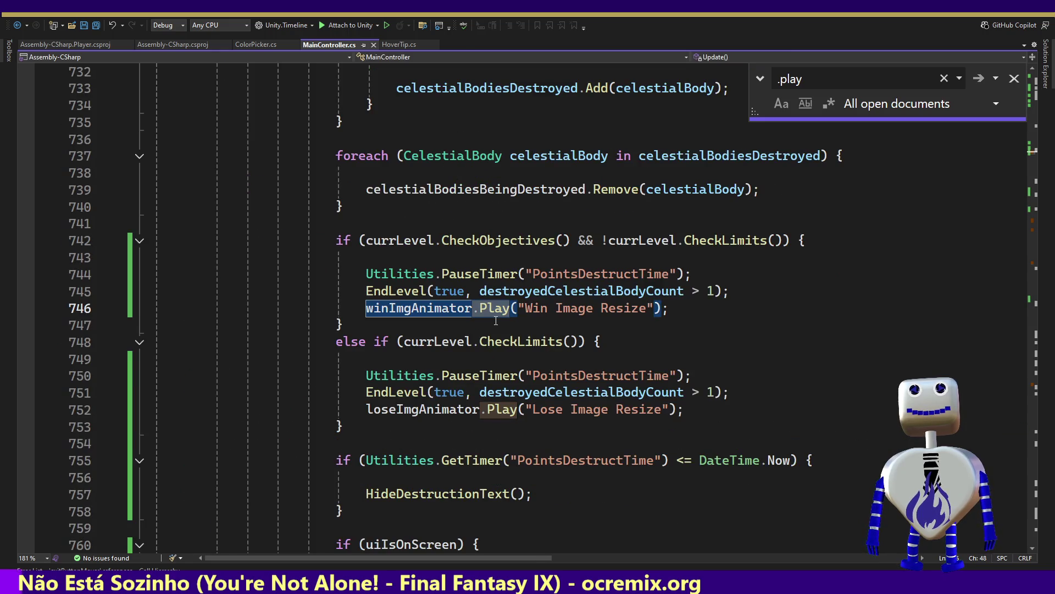
Comment out the Win Image Resize and Lose Image Resize Play calls with //, then return to Unity
right_click(426, 308)
left_click(336, 308)
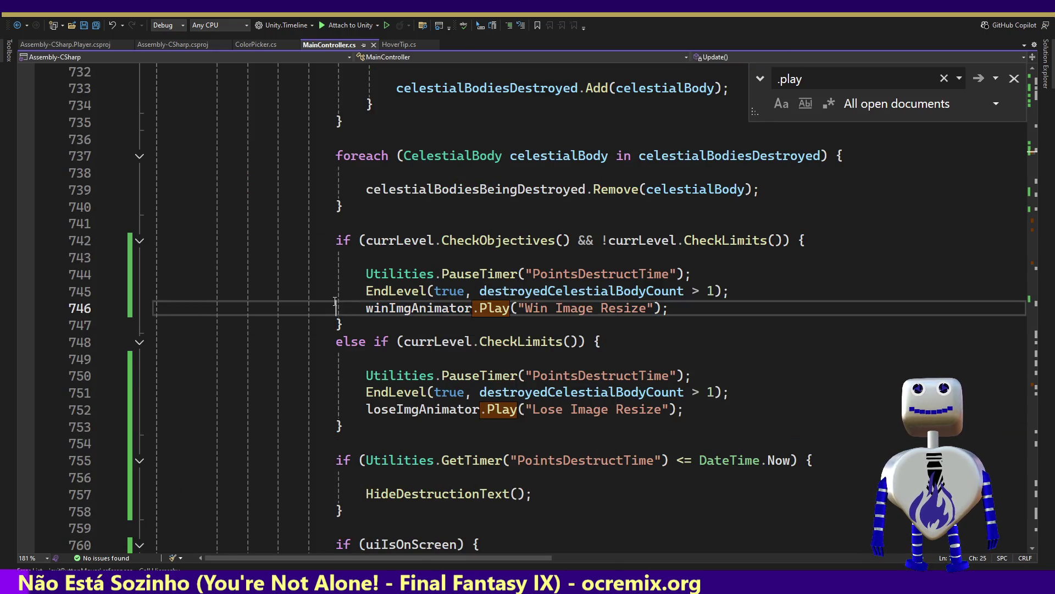
type("//")
left_click(319, 410)
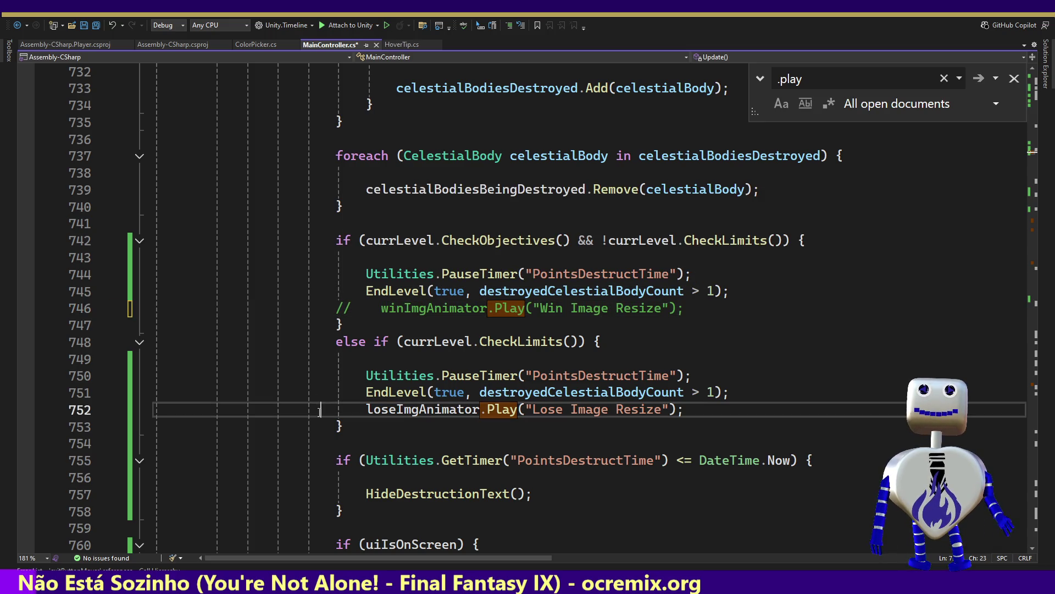
type("//")
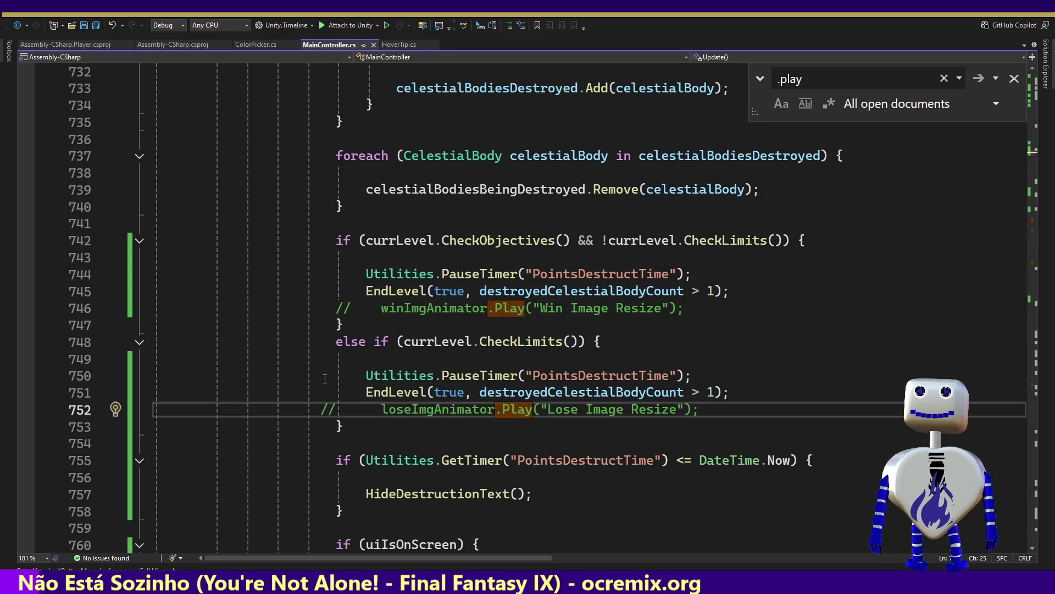
key("alt+Tab")
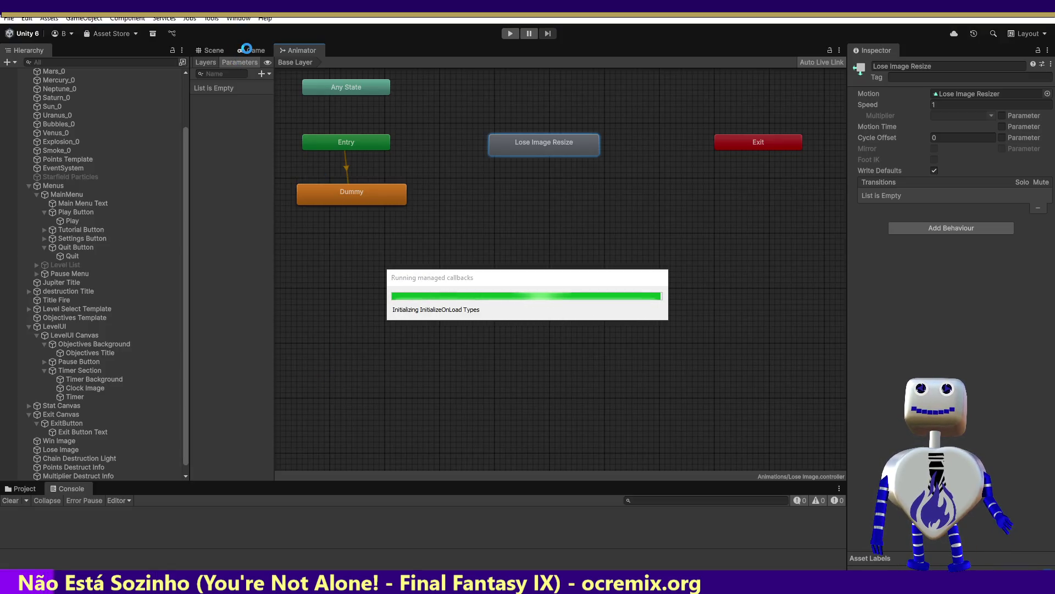
Enter Play mode in the Game view and start the Skill Challenge level
left_click(253, 51)
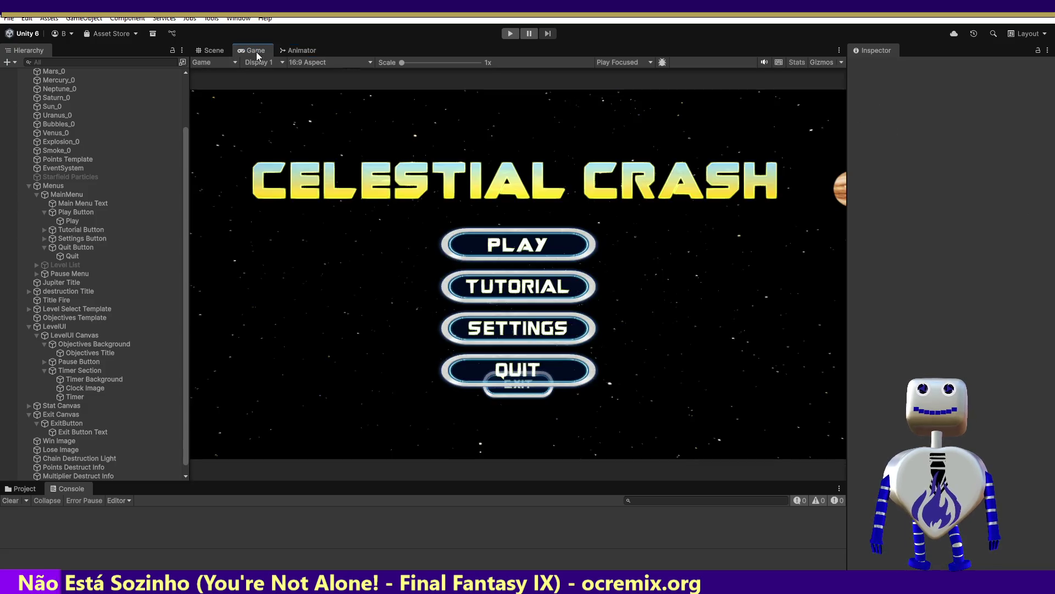
left_click(512, 33)
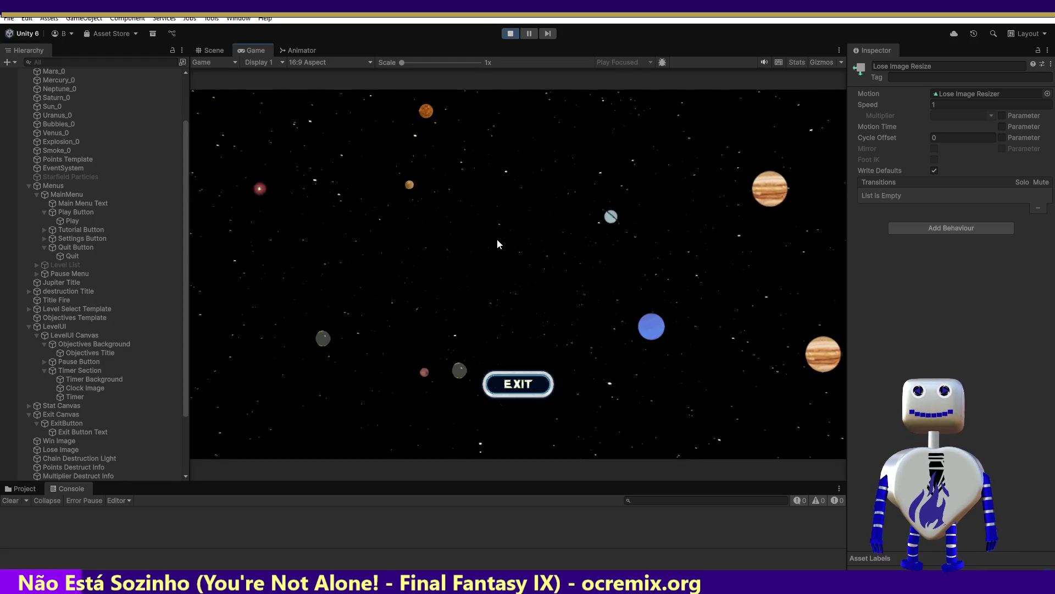
left_click(510, 251)
left_click(529, 246)
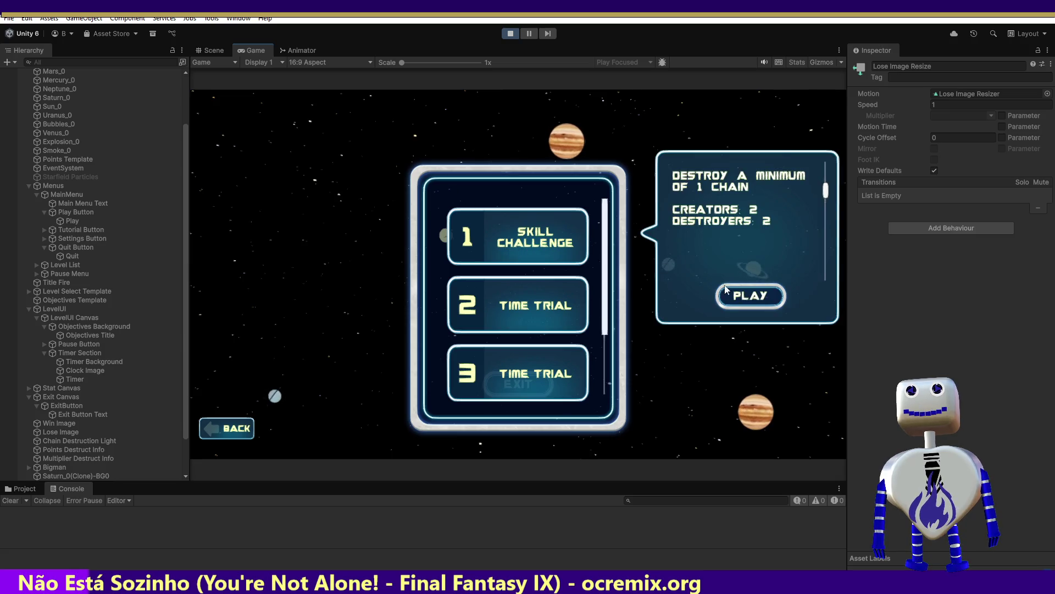
left_click(736, 294)
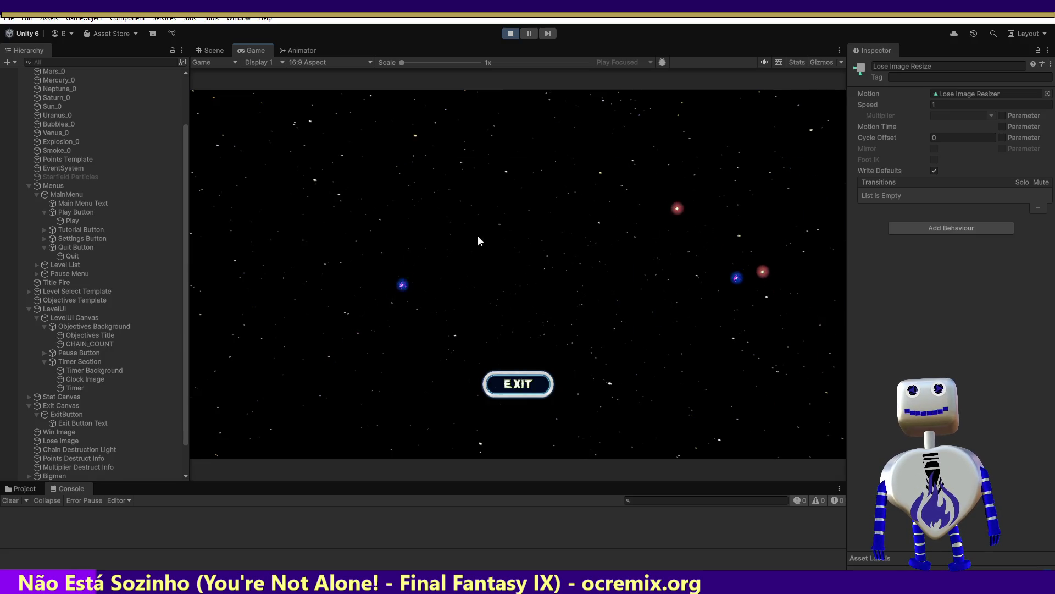
Create Jupiter and a small orange planet and crash them to reach the 18-point end screen, then stop
left_click(431, 264)
left_click(592, 275)
mouse_move(591, 275)
left_mouse_down()
mouse_move(468, 236)
mouse_move(455, 245)
left_mouse_up()
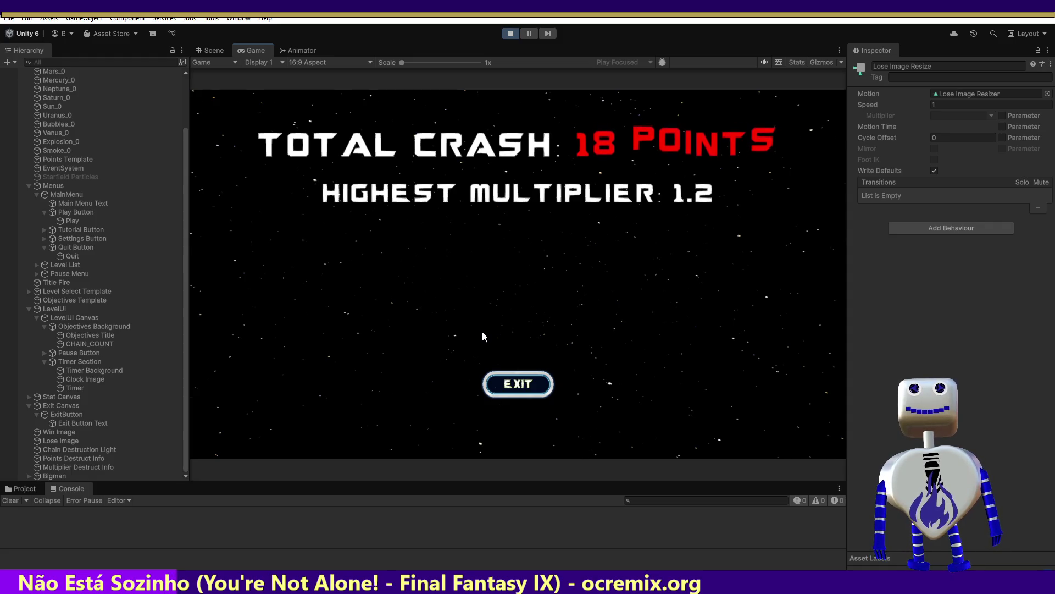
left_click(515, 33)
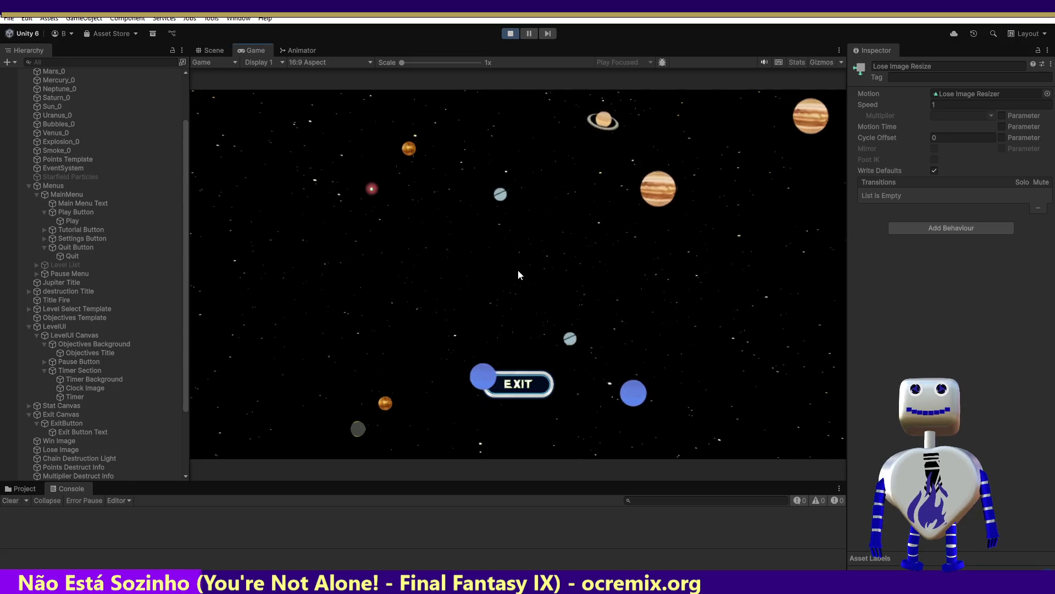
Start the Skill Challenge level and use EXIT to return to level selection
left_click(518, 245)
left_click(519, 245)
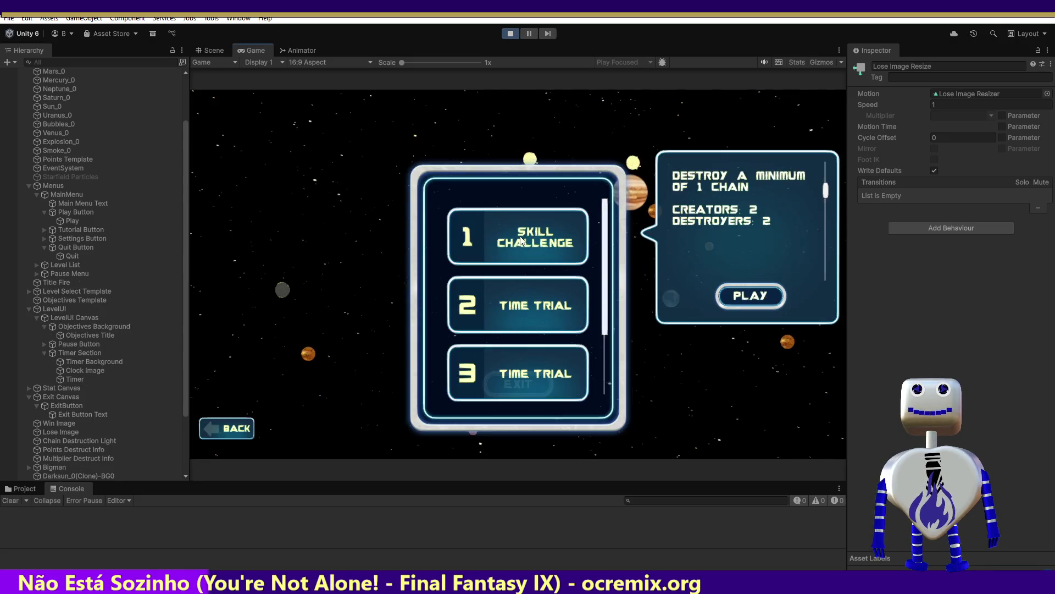
left_click(750, 295)
left_click(542, 381)
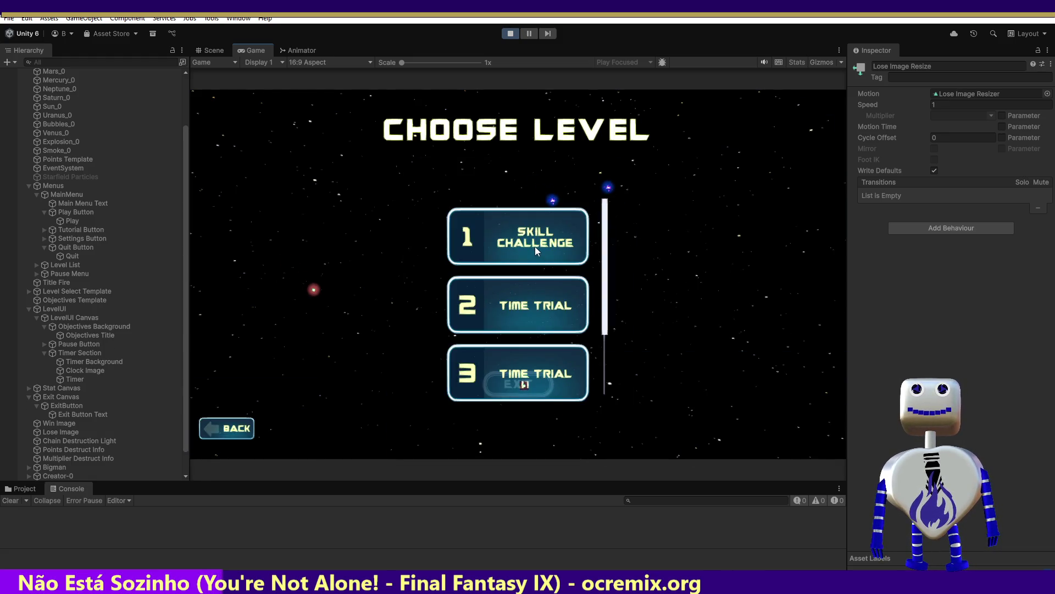
Stop Play mode, run the game once more, stop it, and switch to Visual Studio
left_click(510, 33)
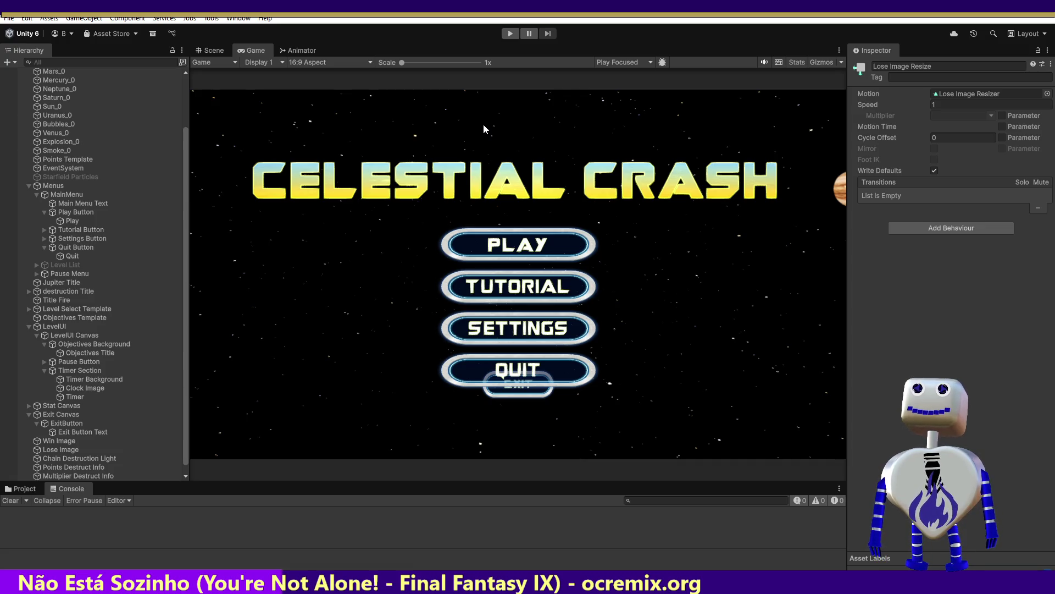
left_click(509, 35)
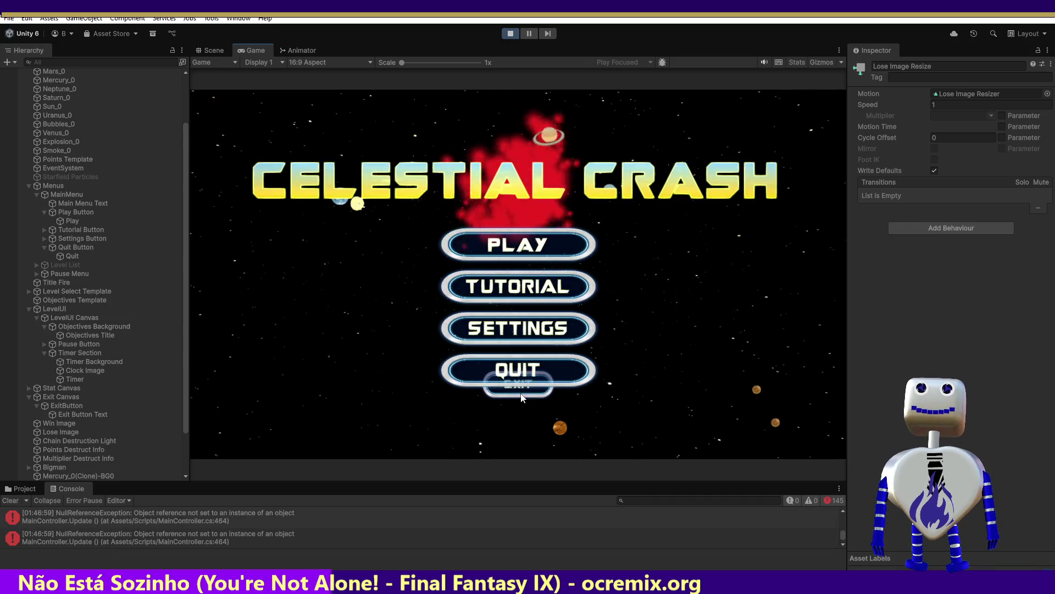
left_click(510, 34)
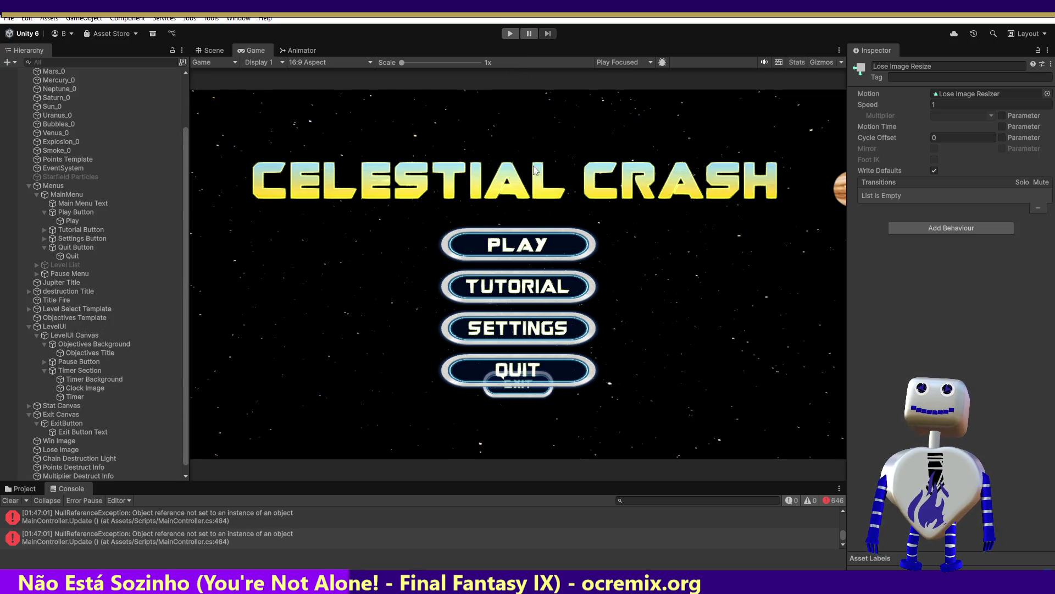
key("alt+Tab")
Uncomment the Lose Image Resize and Win Image Resize Play calls with Ctrl+K, Ctrl+U
key("ctrl+k")
key("ctrl+u")
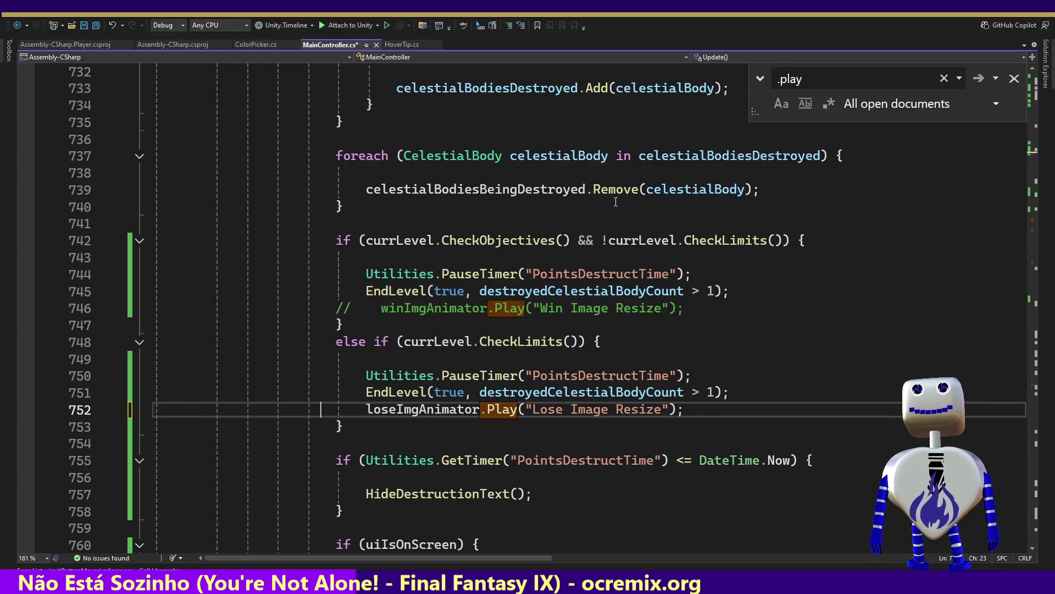
key("Up")
key("Up")
key("Up")
key("ctrl+k")
key("ctrl+u")
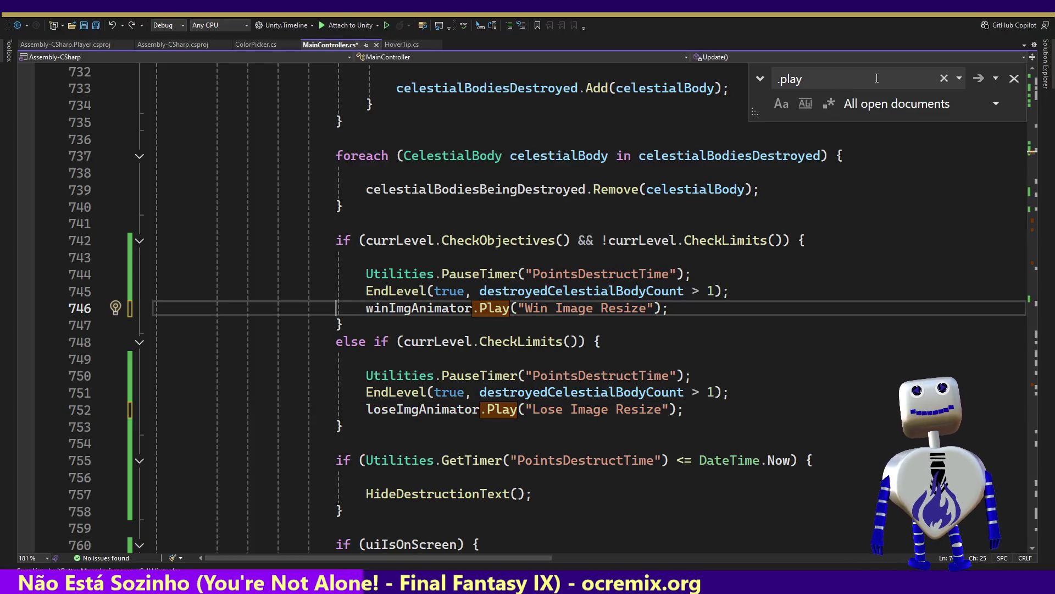
Close the Find box and jump to the ExitGameMode method via the member list
left_click(1014, 78)
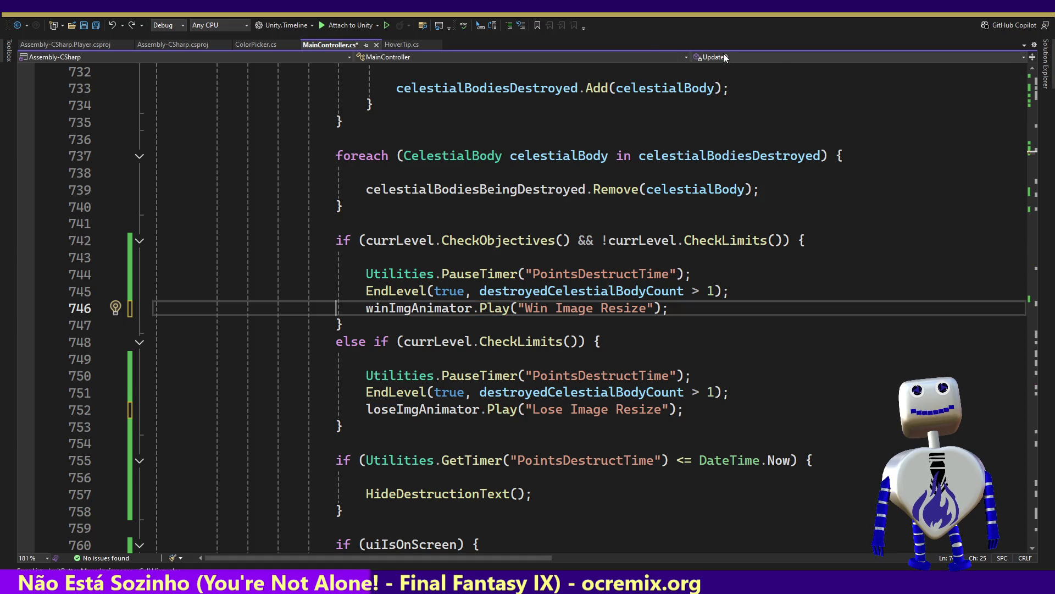
left_click(724, 56)
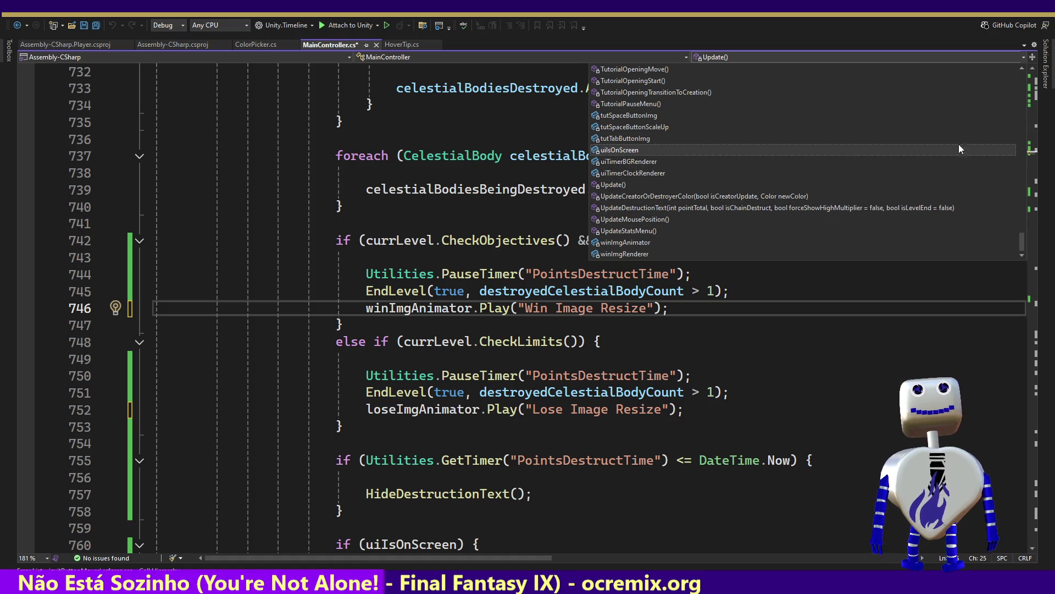
mouse_move(1023, 246)
left_mouse_down()
mouse_move(1021, 104)
mouse_move(1022, 114)
left_mouse_up()
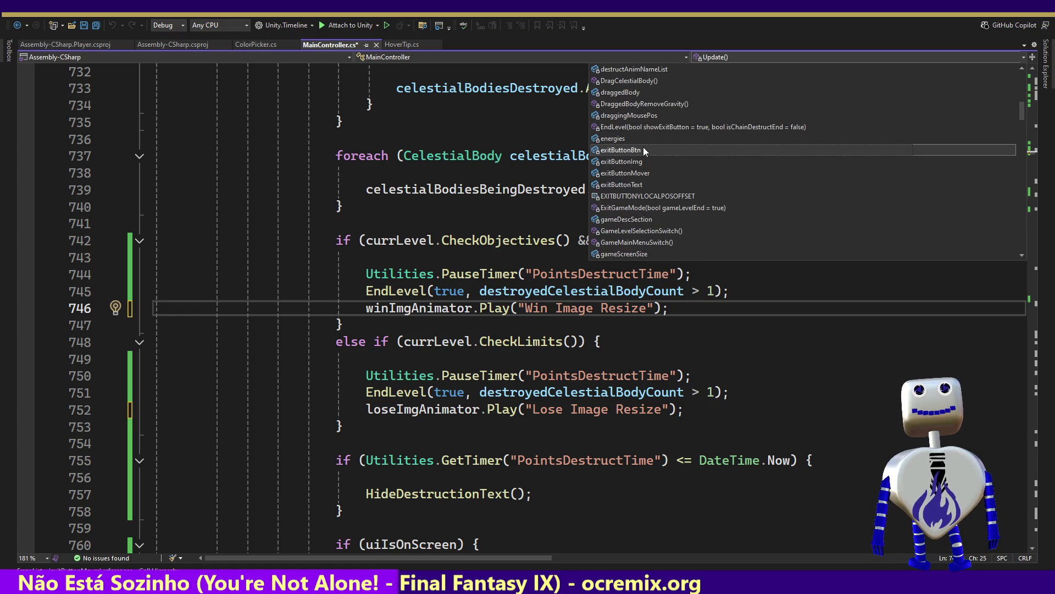
left_click(642, 207)
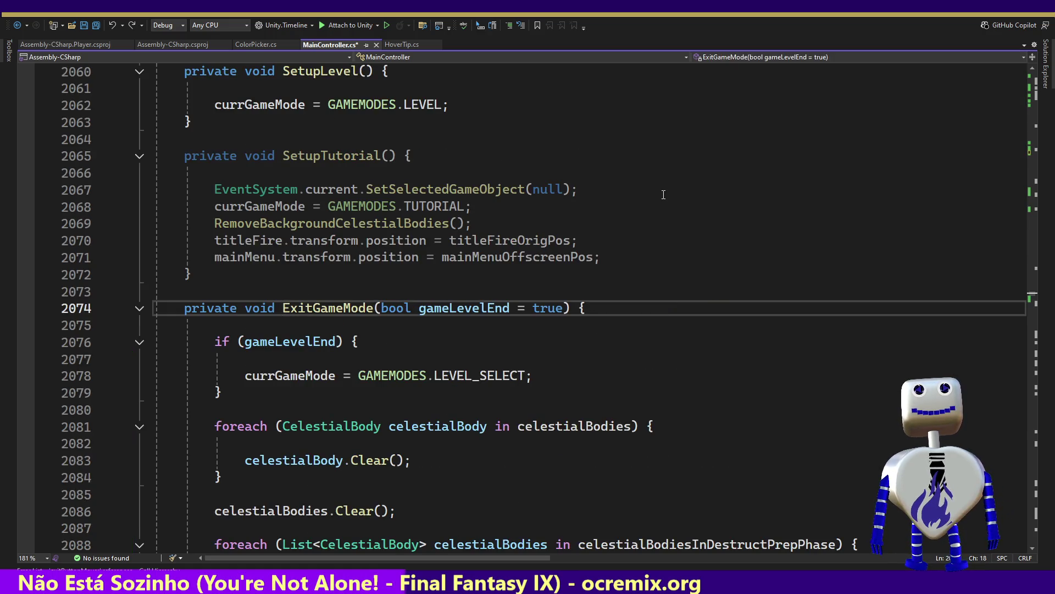
Read down through ExitGameMode to AppExit, then place the caret on the ShowExitButton call
left_click(599, 325)
key("Down")
key("Down")
key("Down")
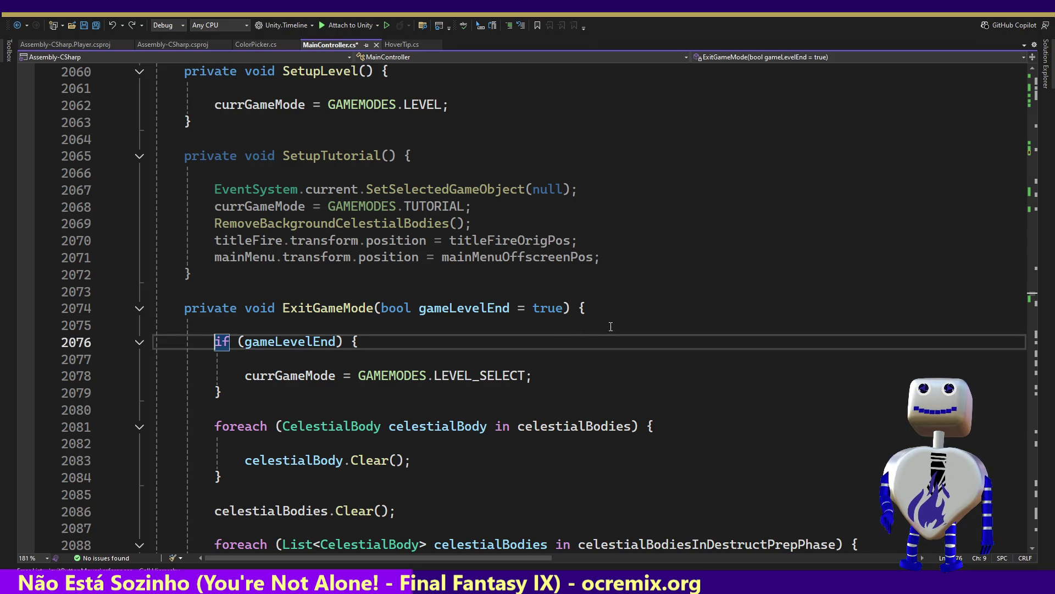
key("Down")
key("Down")
key("Down")
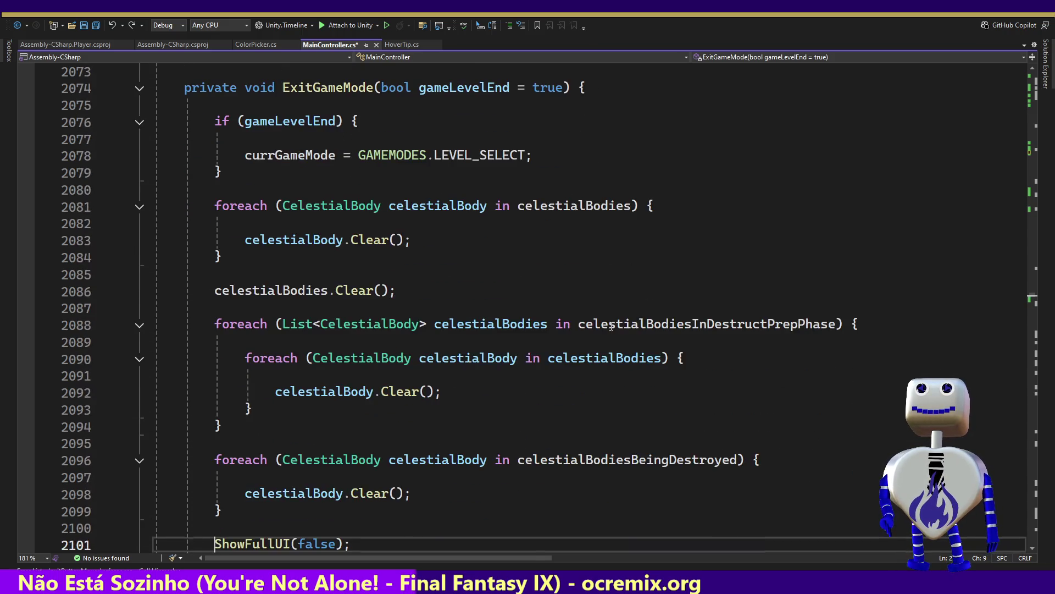
key("Down")
key("Down")
key("Down")
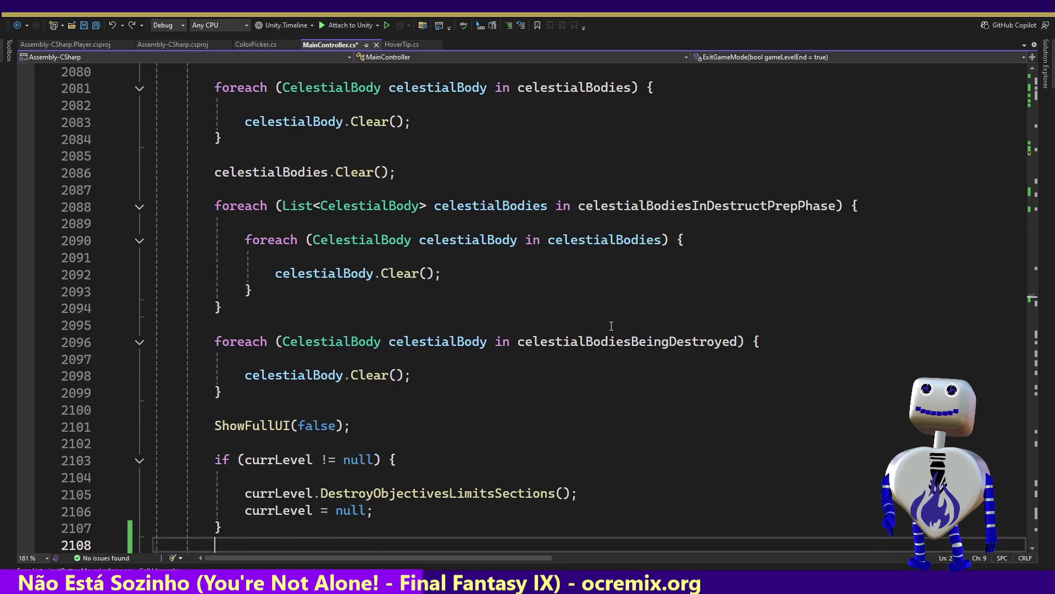
key("Down")
key("Down")
key("Down")
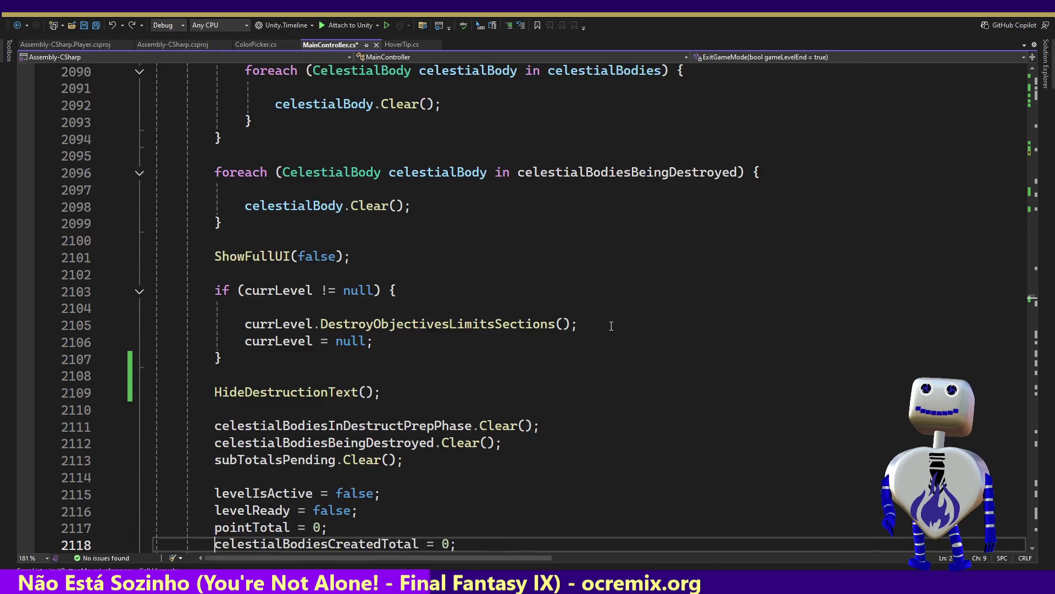
key("Down")
key("Down")
key("Down")
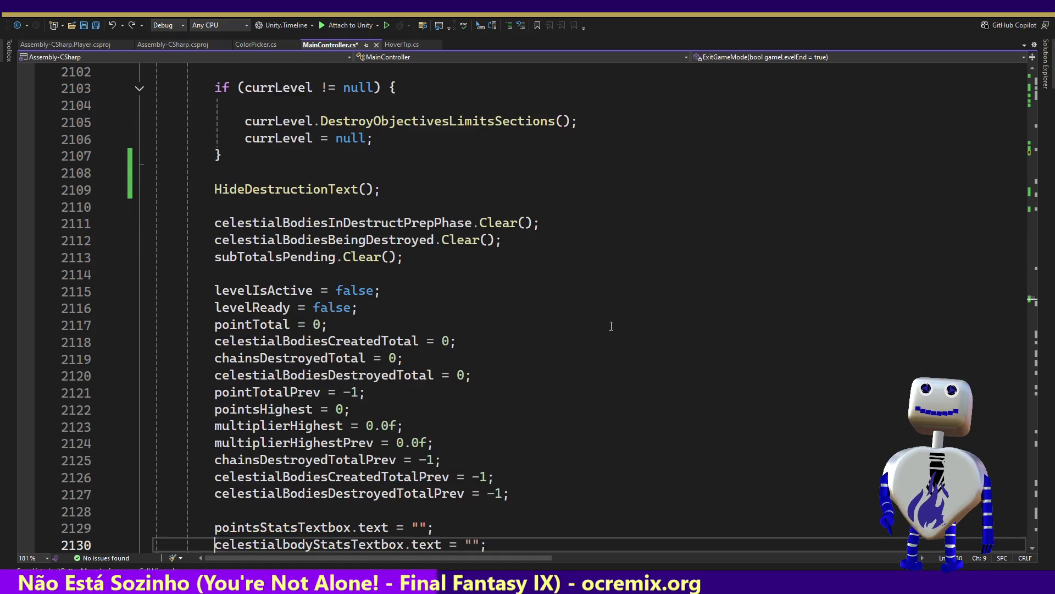
key("Down")
key("Down")
key("Down")
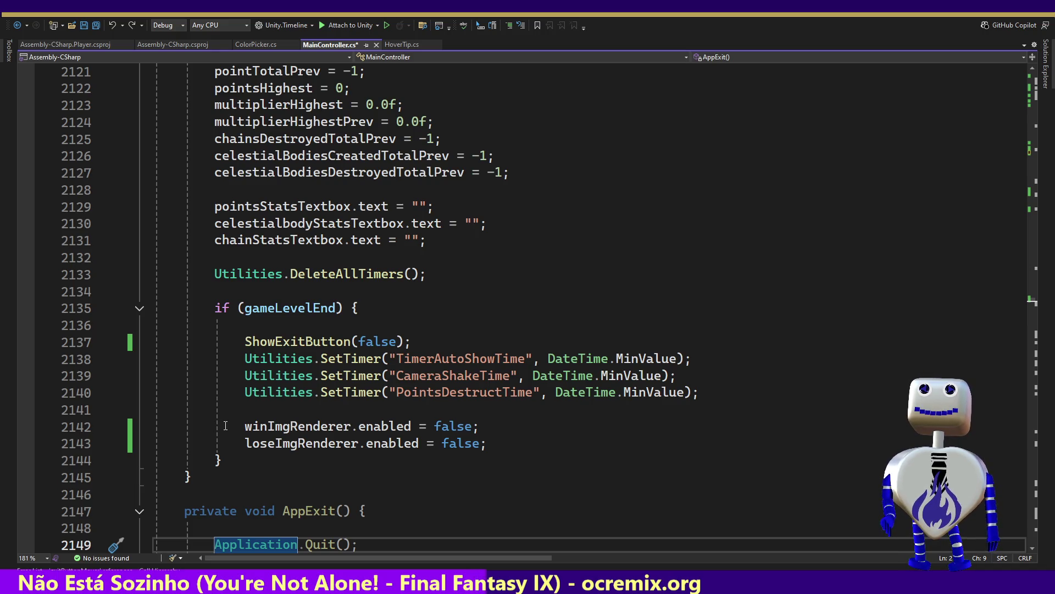
left_click(273, 341)
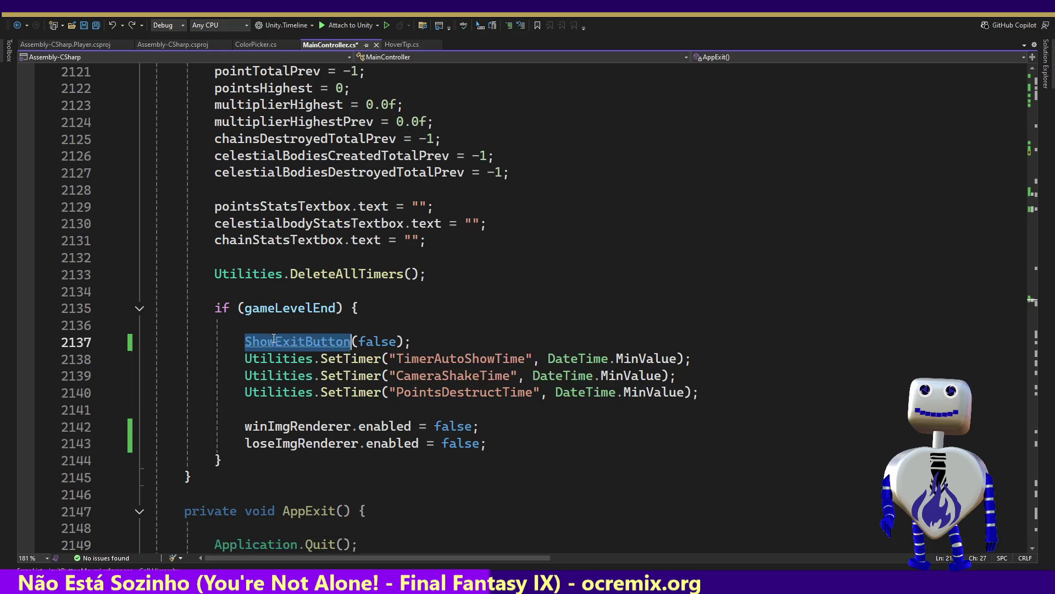
Go to the ShowExitButton definition and search open documents for 'exit Butto'
key("F12")
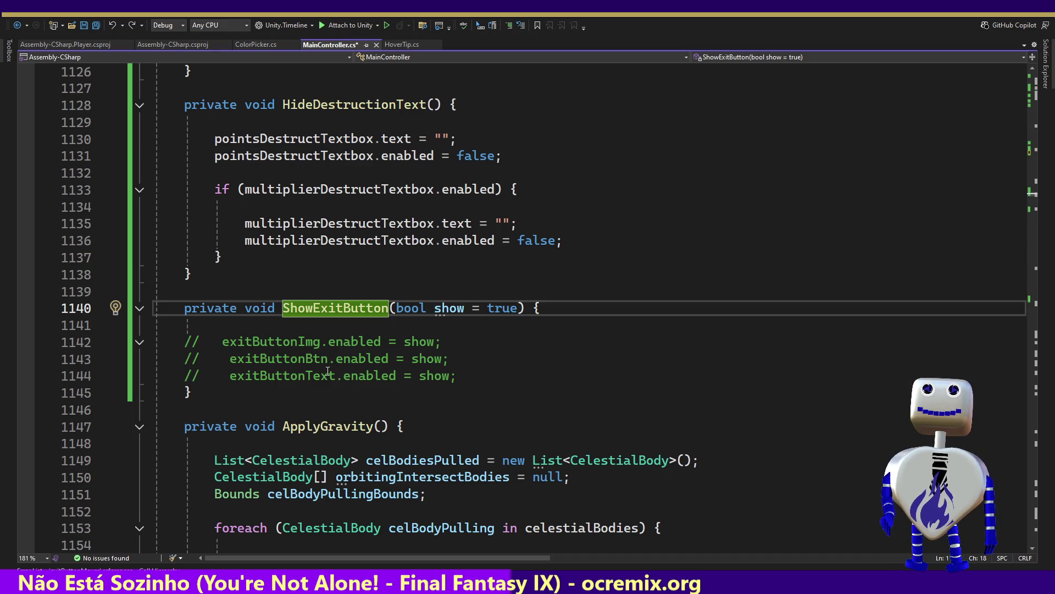
left_click_drag(225, 343, 293, 344)
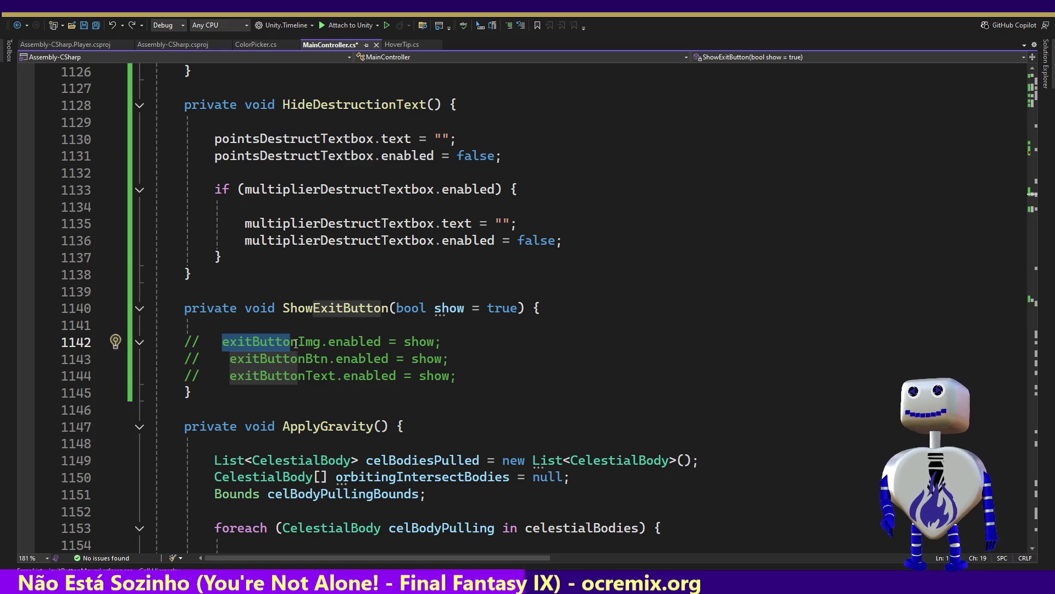
key("ctrl+f")
key("Left")
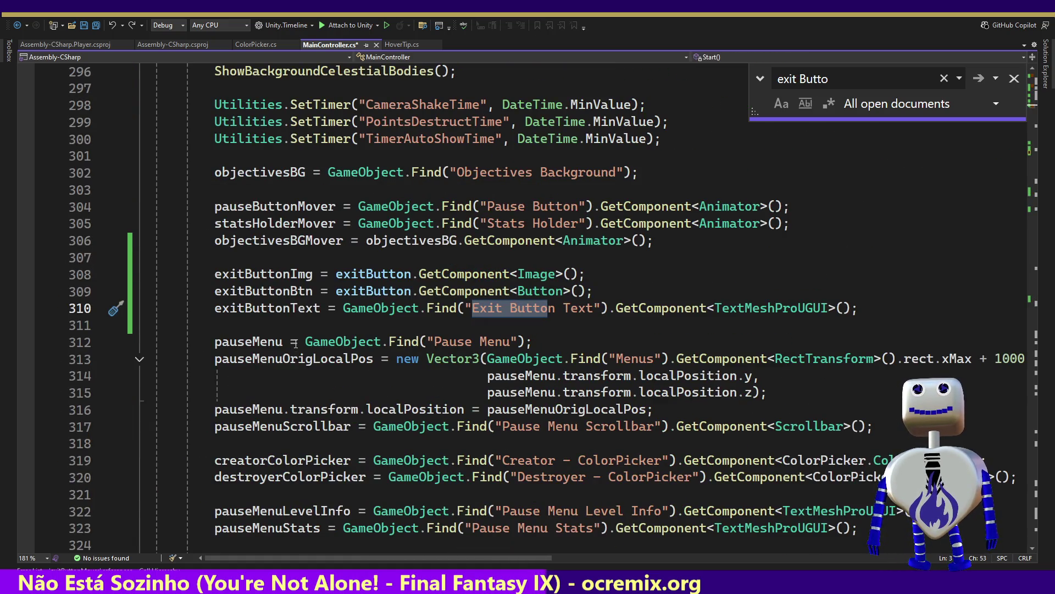
Step to the EXITBUTTONYLOCALPOSOFFSET = -200 match, close the search, and navigate back to ShowExitButton
key("Return")
key("Return")
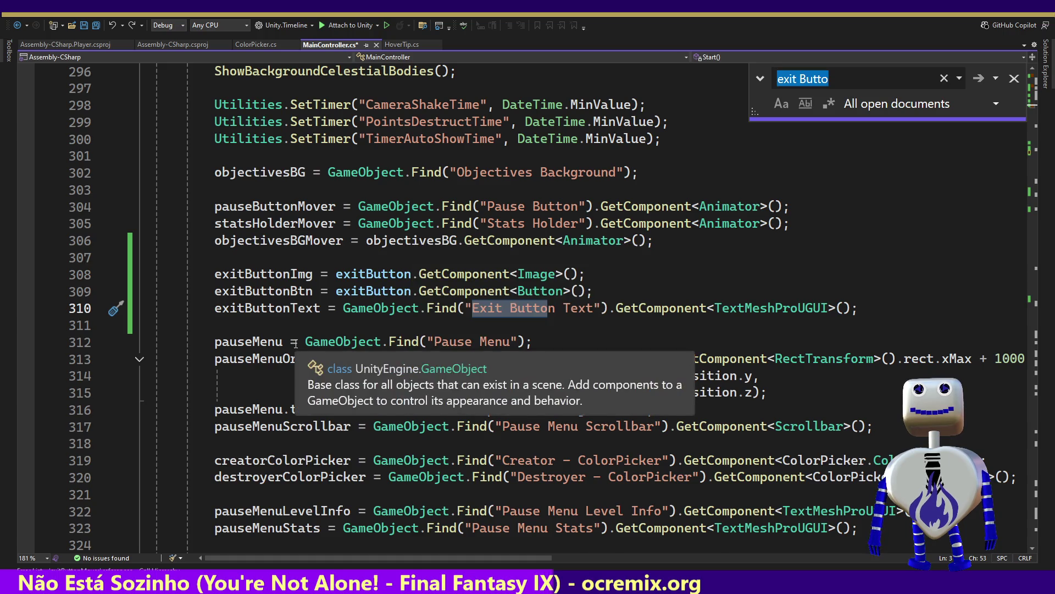
key("Return")
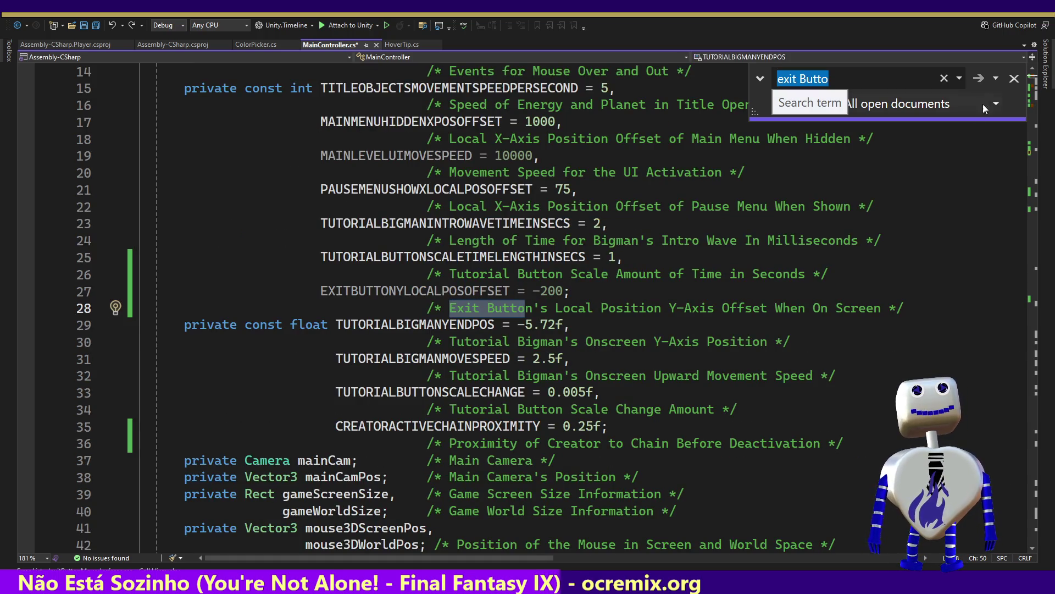
left_click(1014, 78)
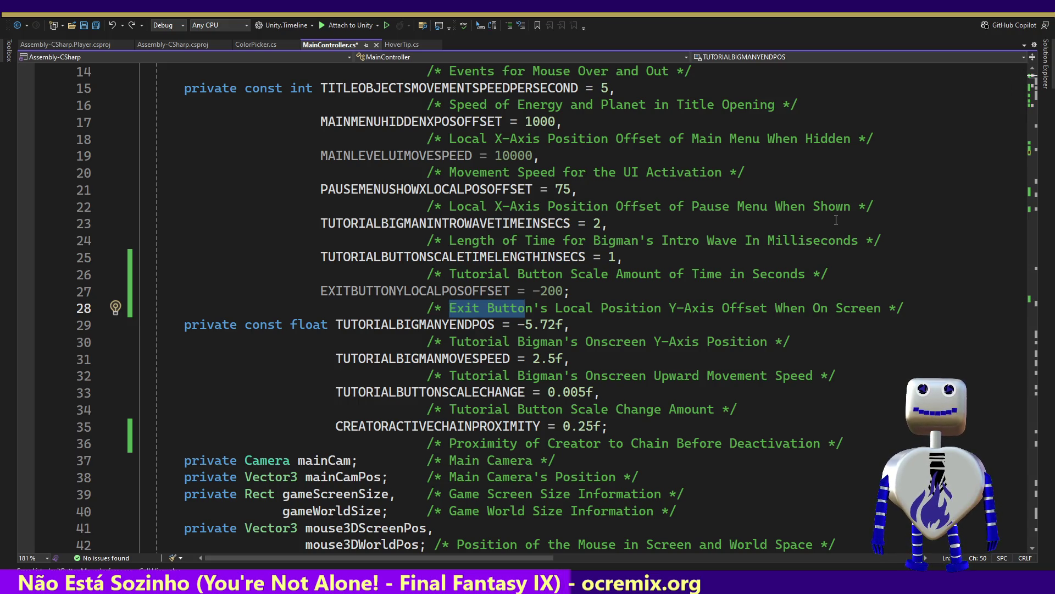
key("ctrl+minus")
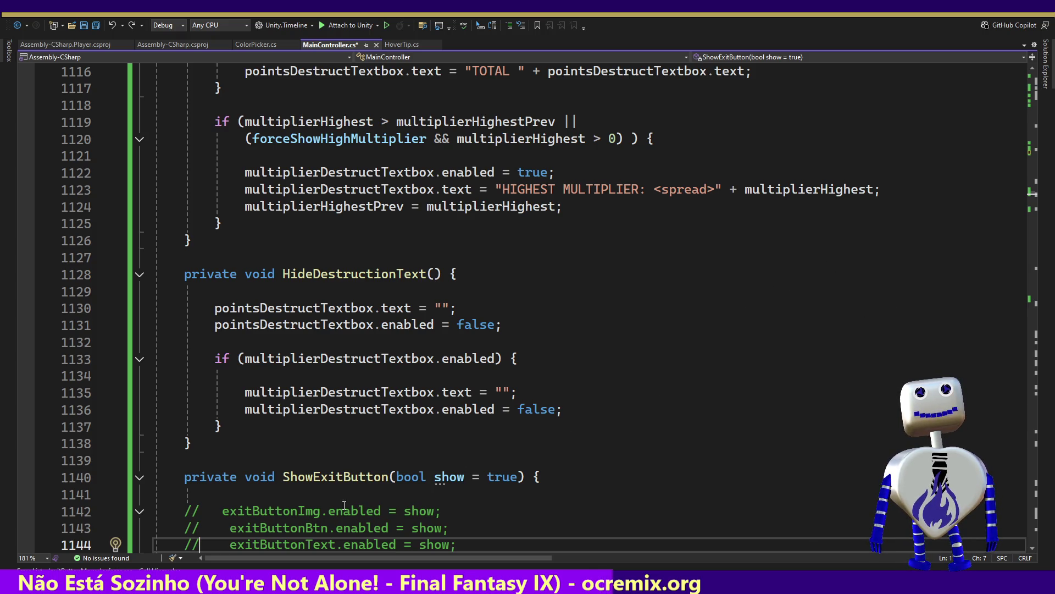
List ShowExitButton references, visit the calls at lines 1297 and 2137, then open UpdateDestructionText
right_click(308, 479)
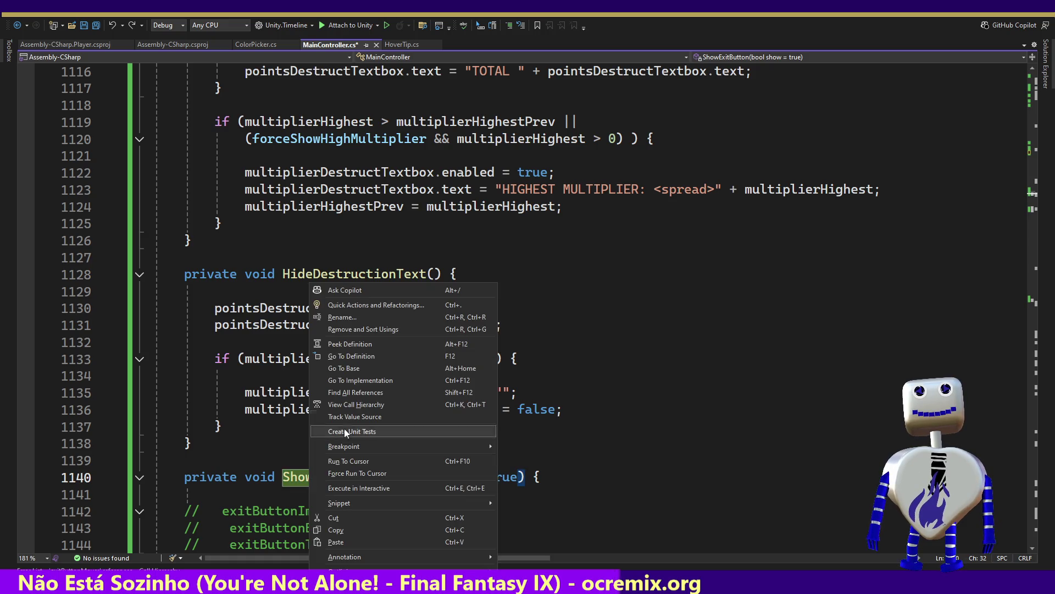
left_click(352, 394)
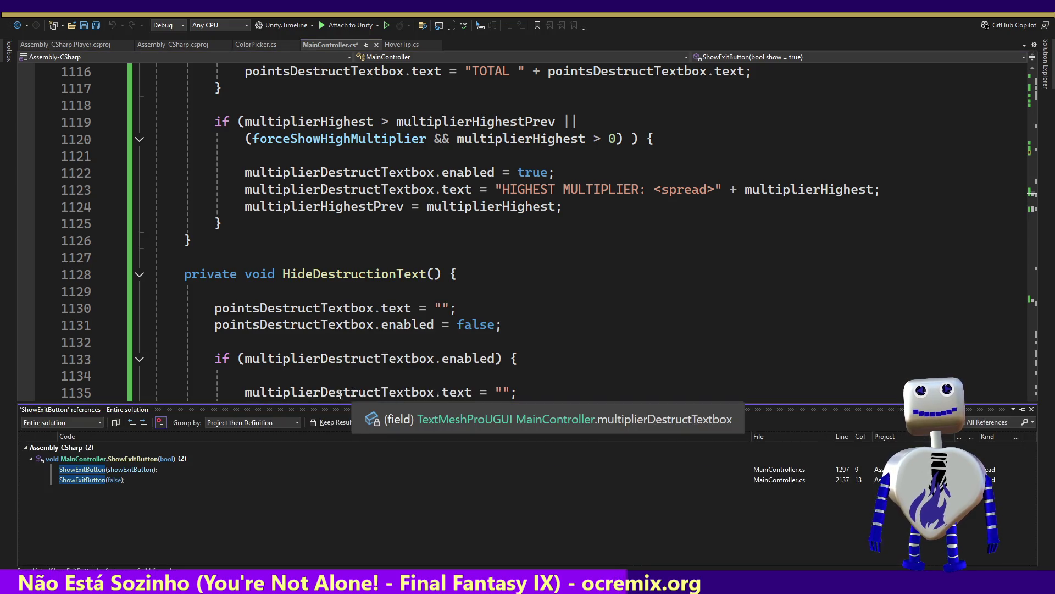
double_click(122, 470)
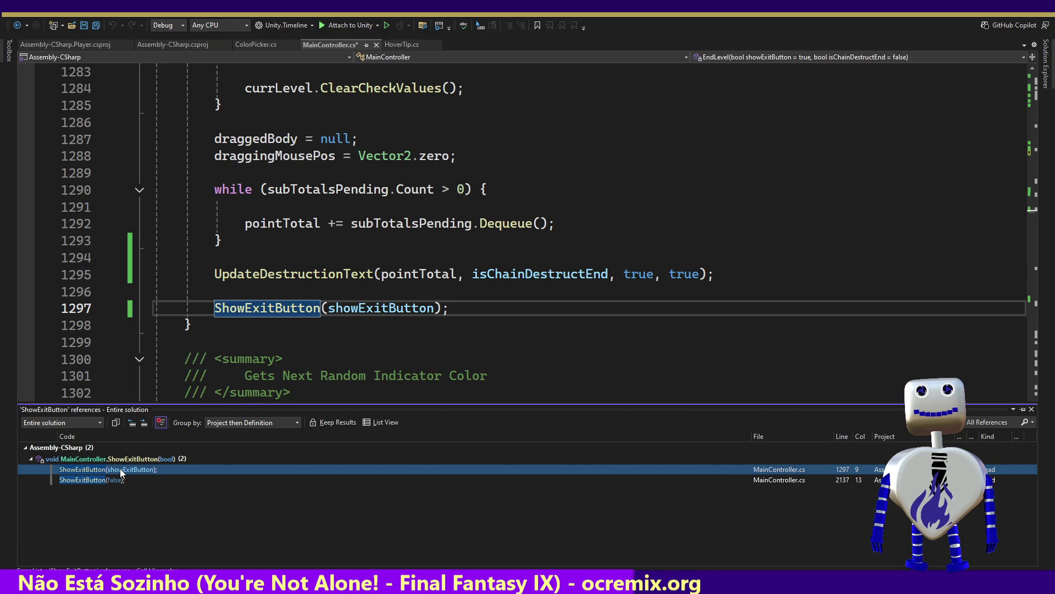
double_click(114, 480)
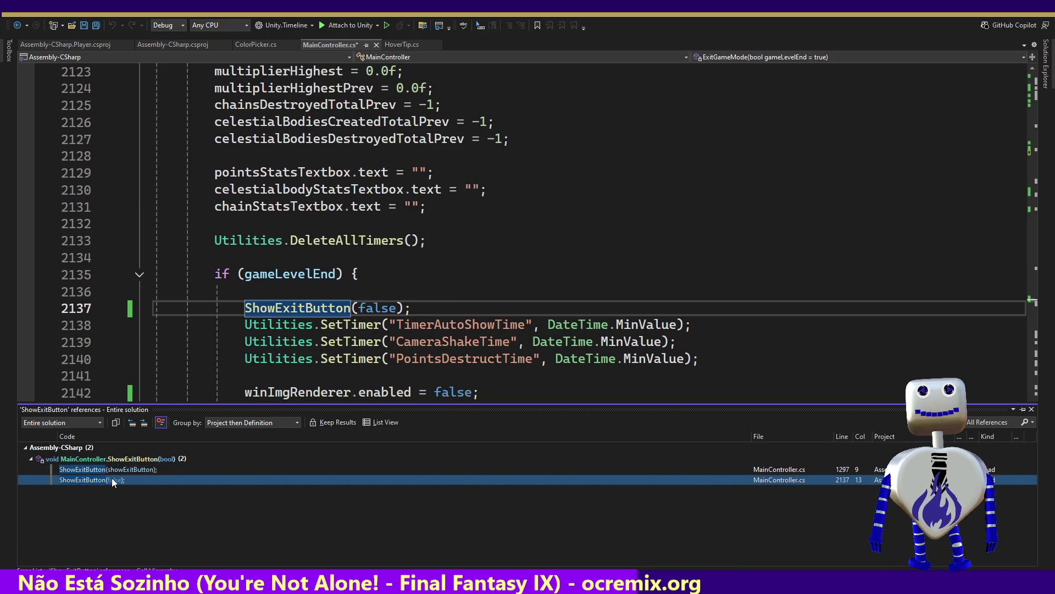
double_click(114, 471)
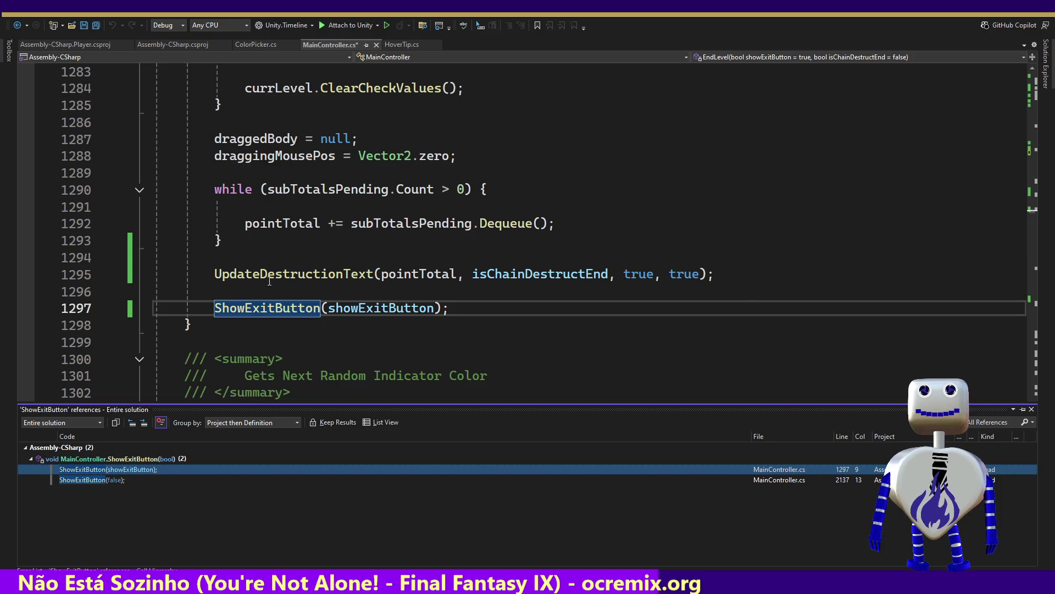
left_click(304, 274, "ctrl")
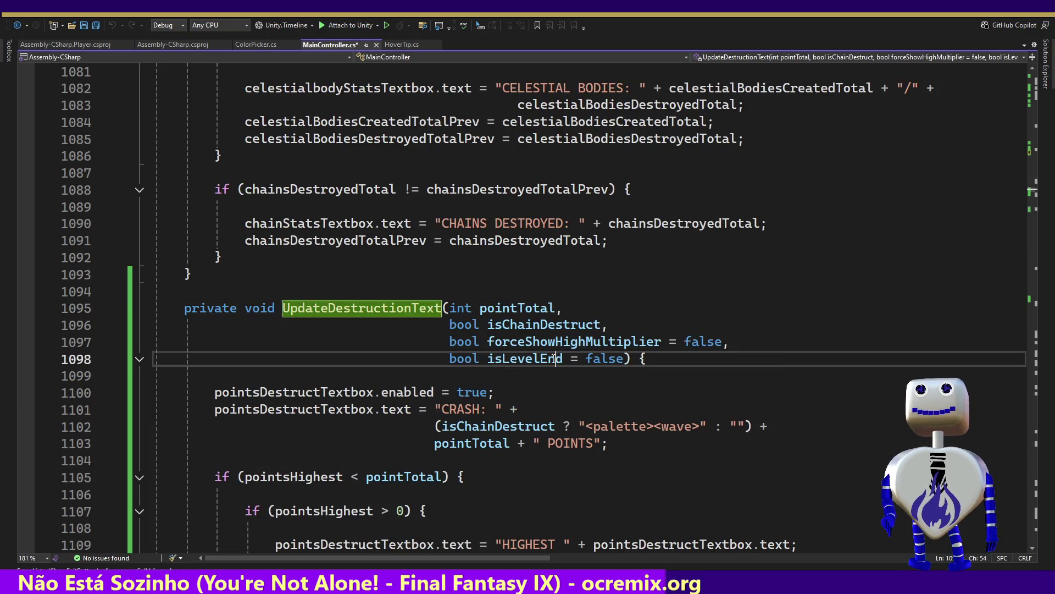
Review the destruction text code and undo the edit, re-commenting line 752's lose animation call
key("Down")
key("Down")
key("Down")
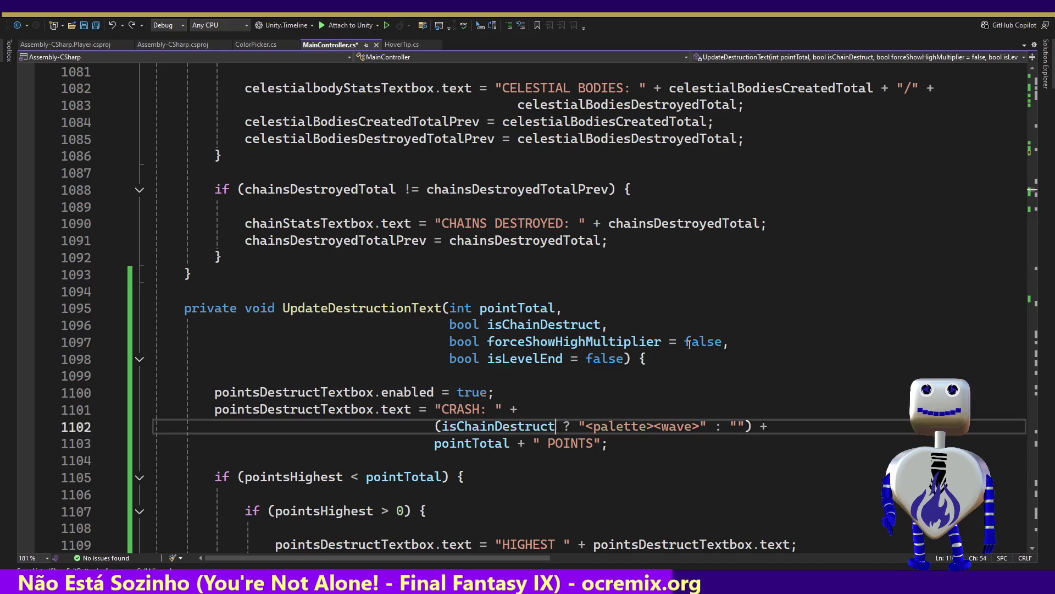
key("Down")
key("Down")
key("Down")
key("Down")
key("Down")
key("Down")
key("Up")
key("Up")
key("Up")
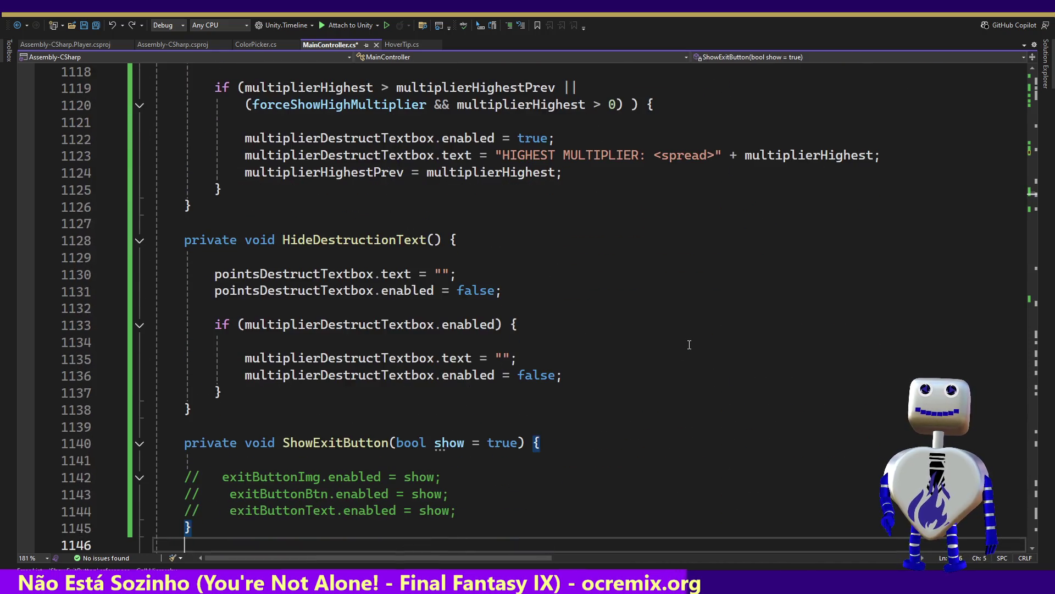
key("Up")
key("Up")
key("Up")
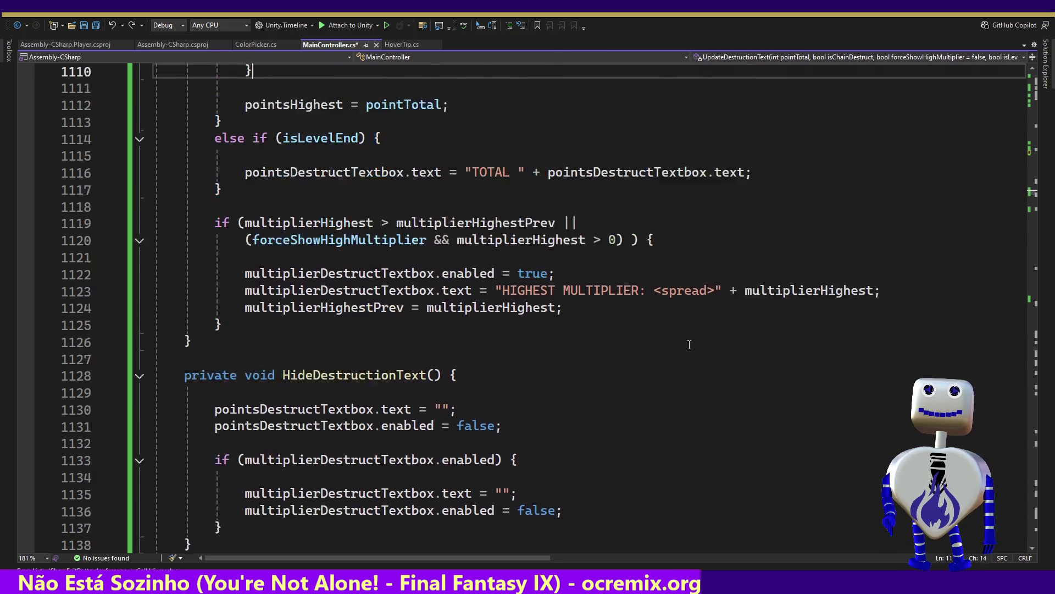
key("Up")
key("Up")
key("Up")
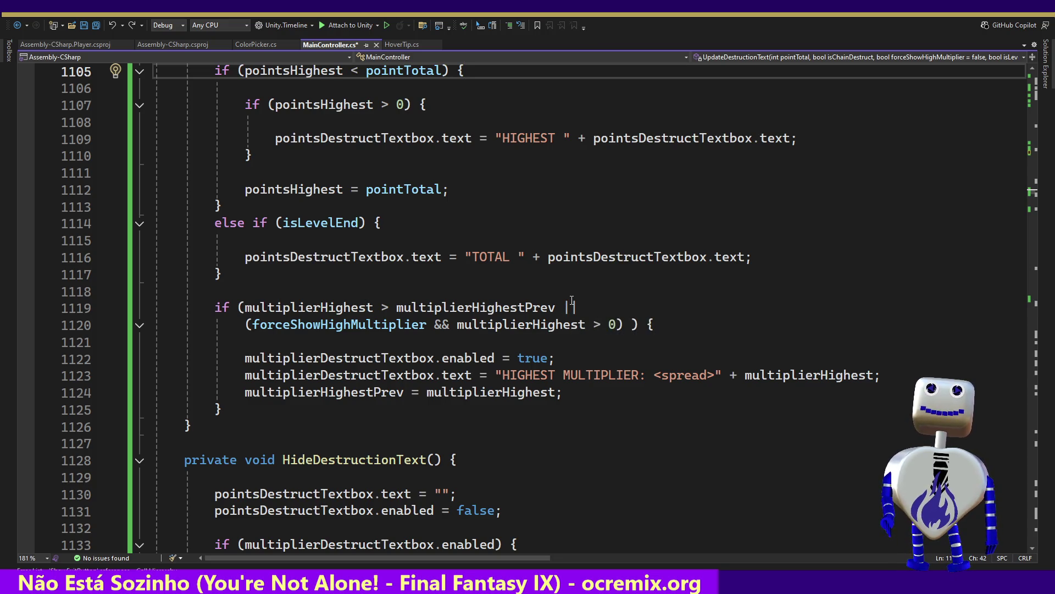
key("ctrl+z")
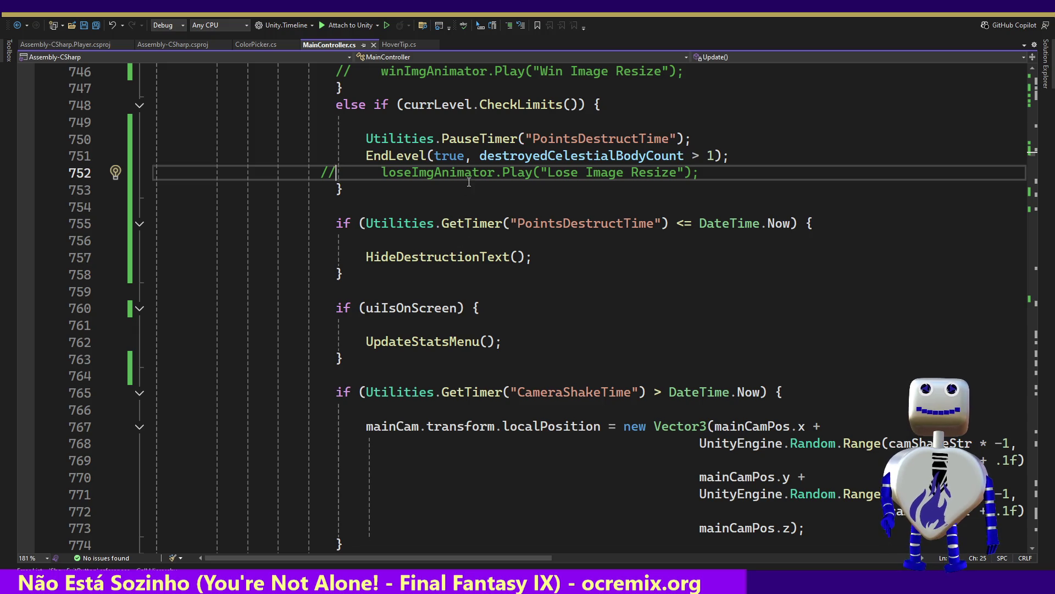
Inspect the EndLevel method definition, then return to its call in Update
mouse_move(414, 163)
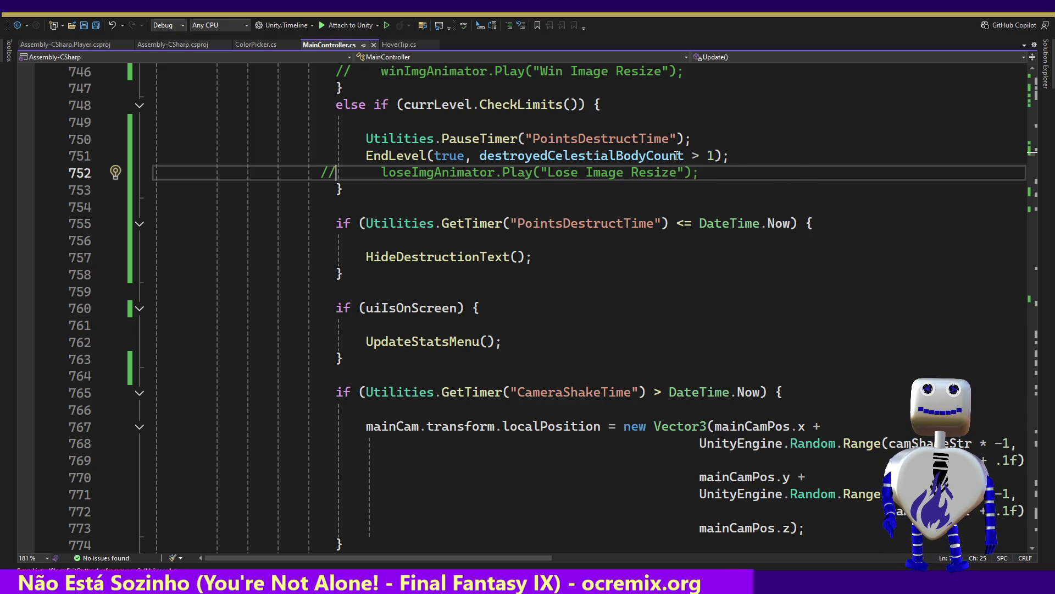
left_click(391, 156, "ctrl")
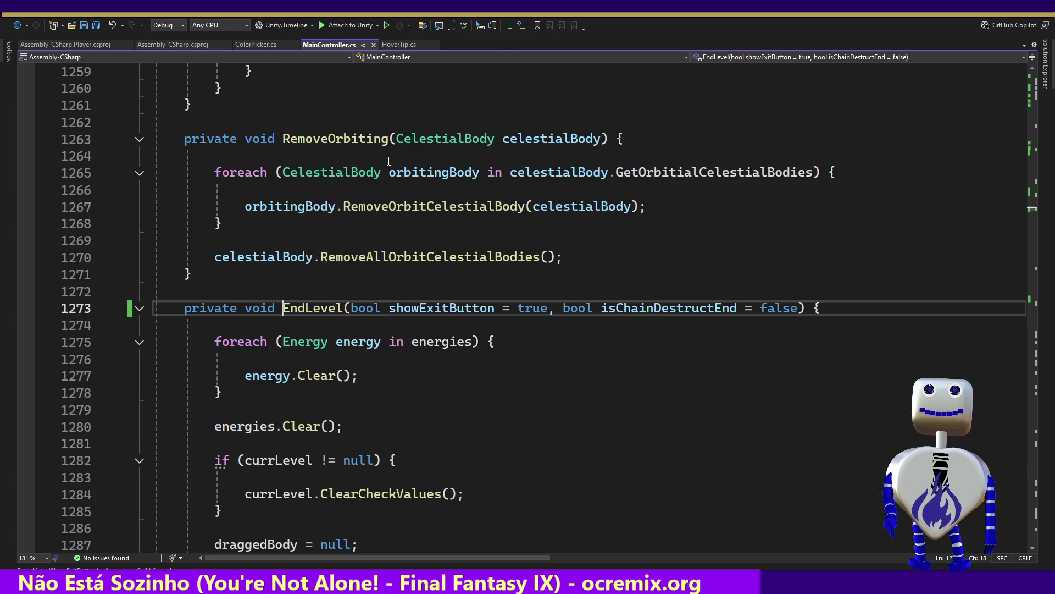
left_click(493, 360)
key("Down")
key("Down")
key("Down")
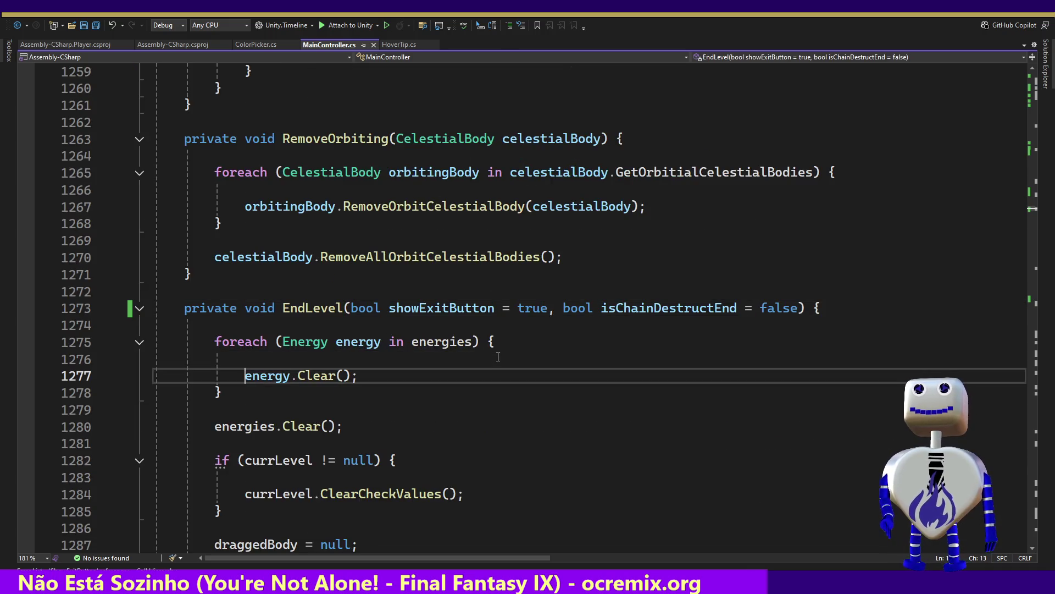
key("Down")
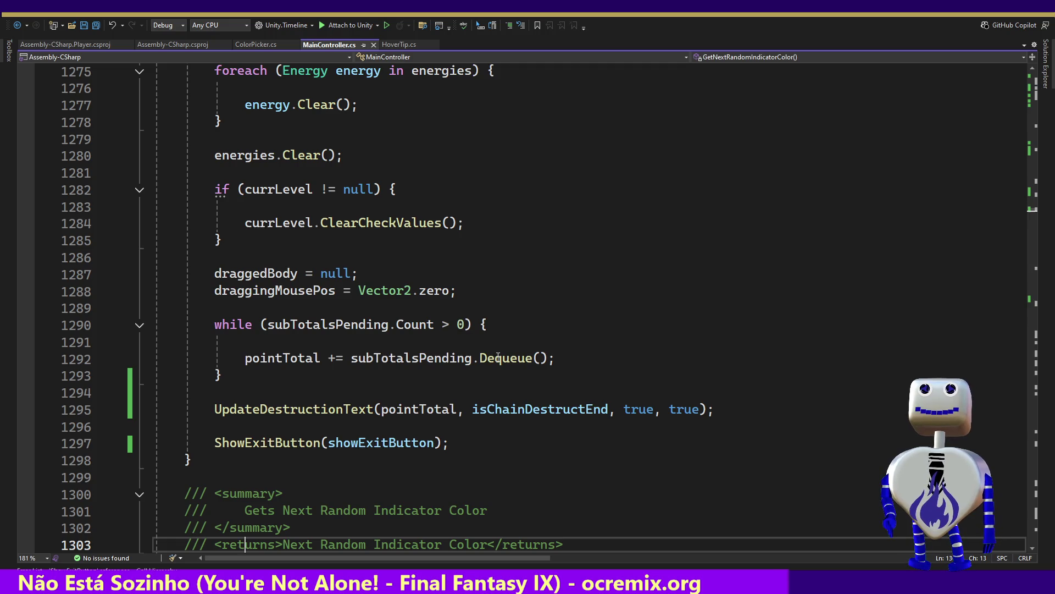
key("Up")
key("Up")
key("Up")
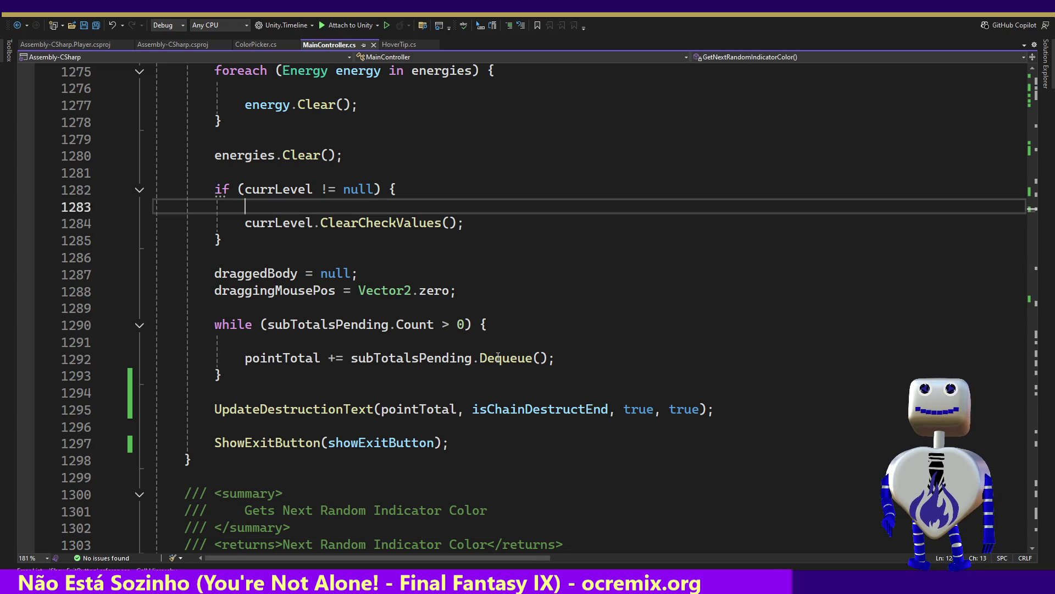
key("Up")
key("Up")
key("Up")
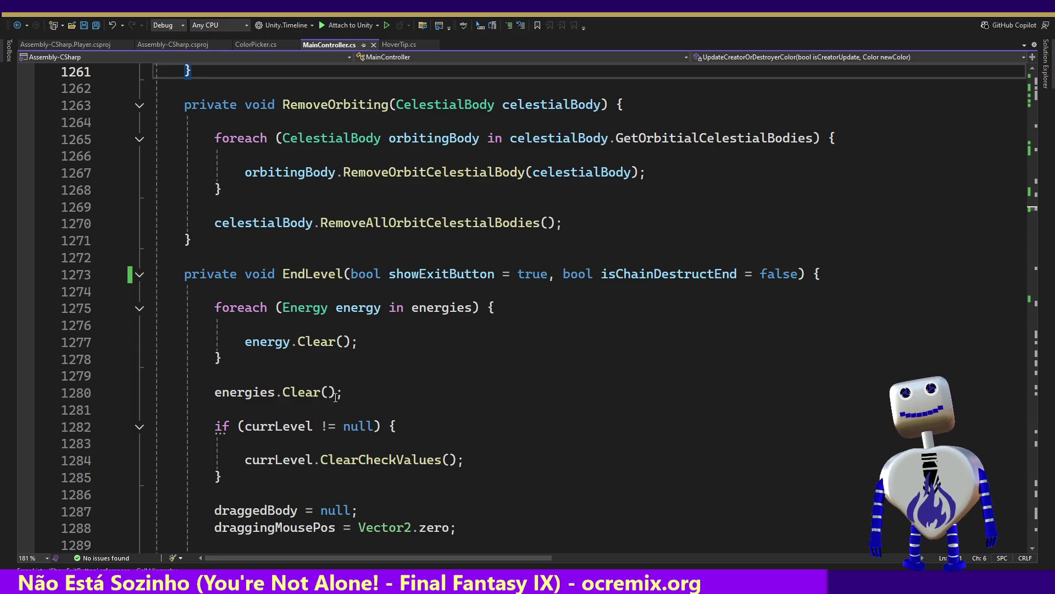
mouse_move(309, 280)
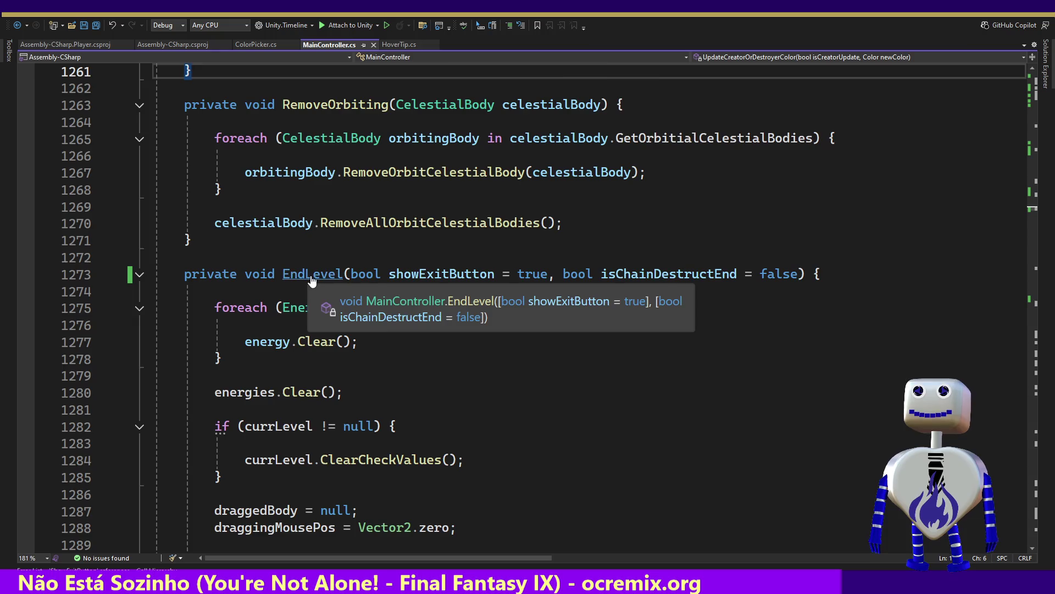
key("ctrl+minus")
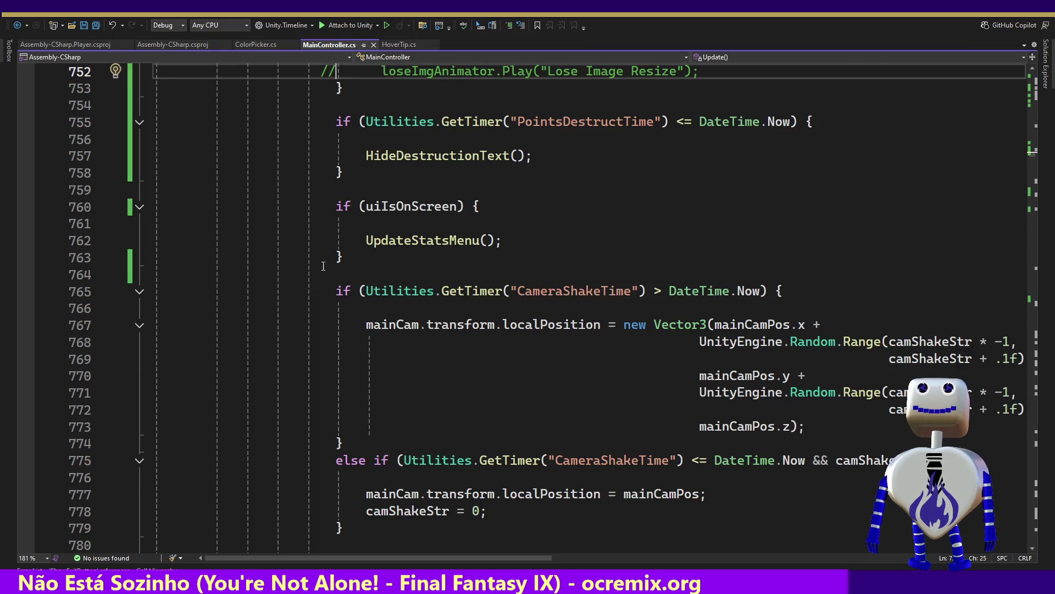
double_click(445, 75)
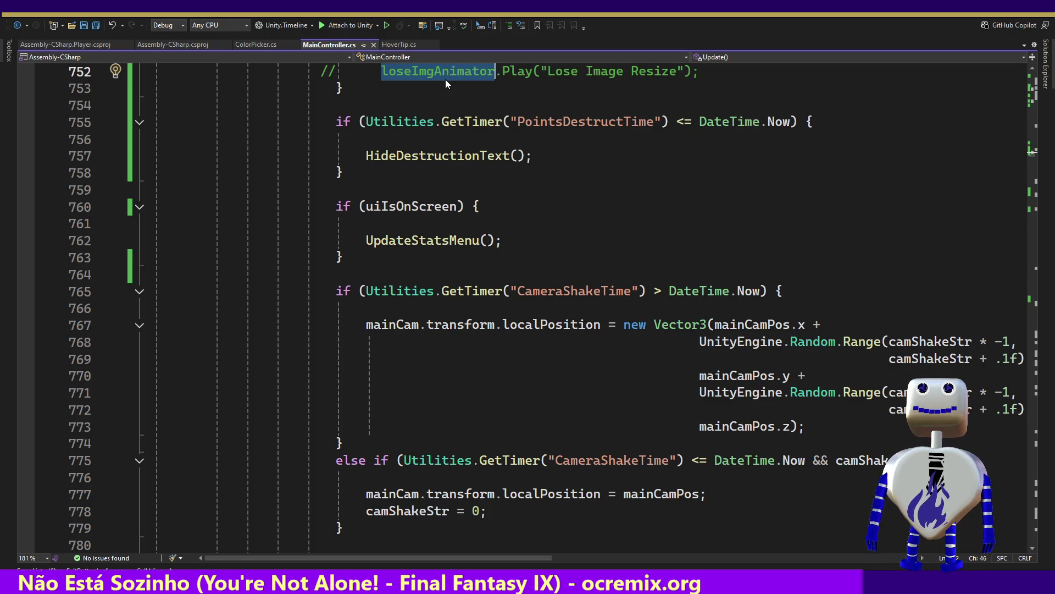
key("Up")
key("Up")
key("Up")
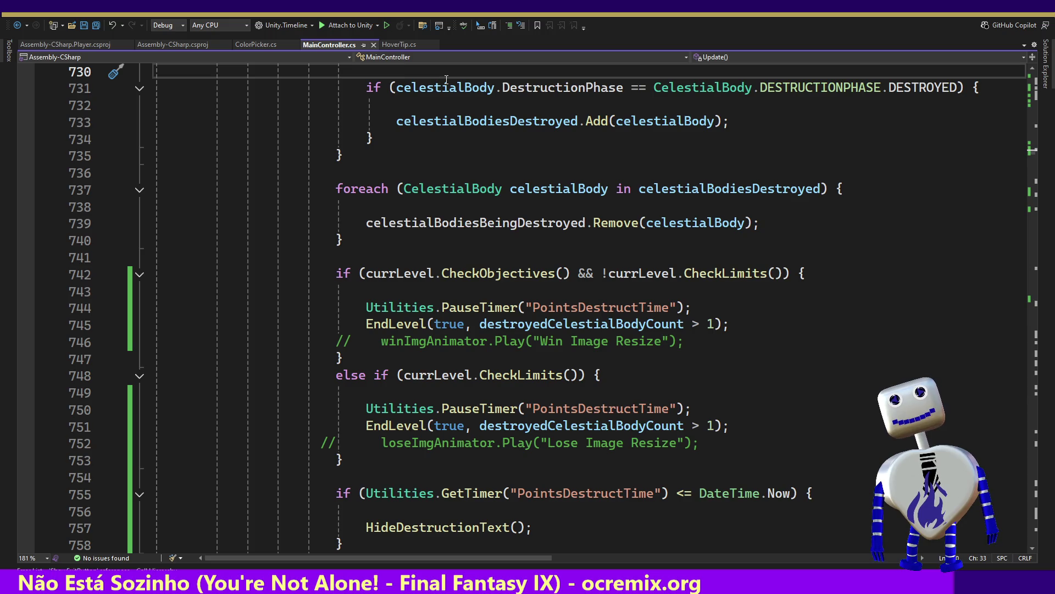
Uncomment lines 746 and 752, comment out exitButtonText.enabled in ShowExitButton, and save MainController.cs
key("ctrl+z")
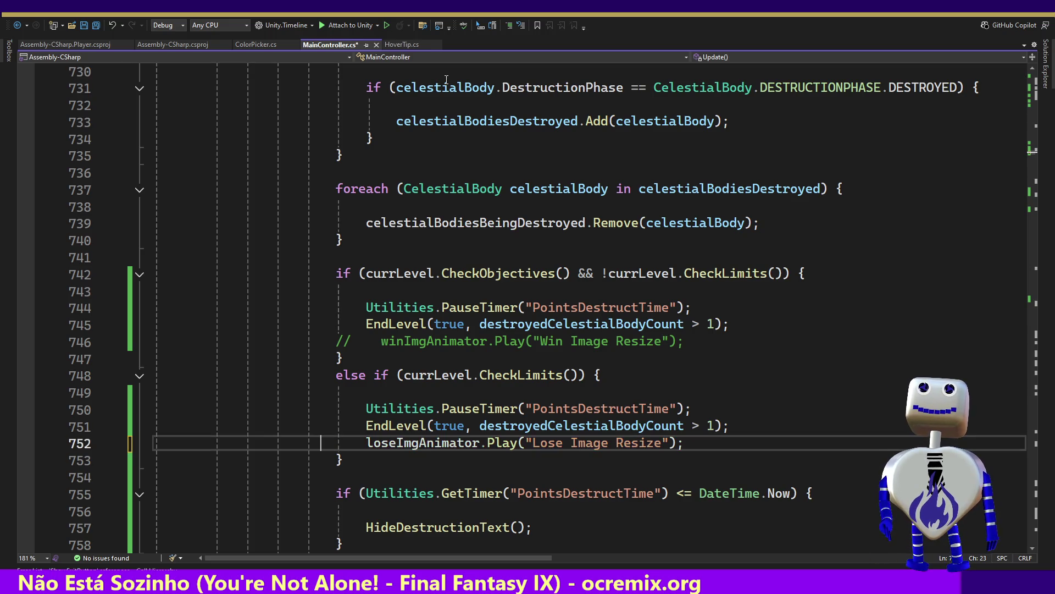
key("ctrl+z")
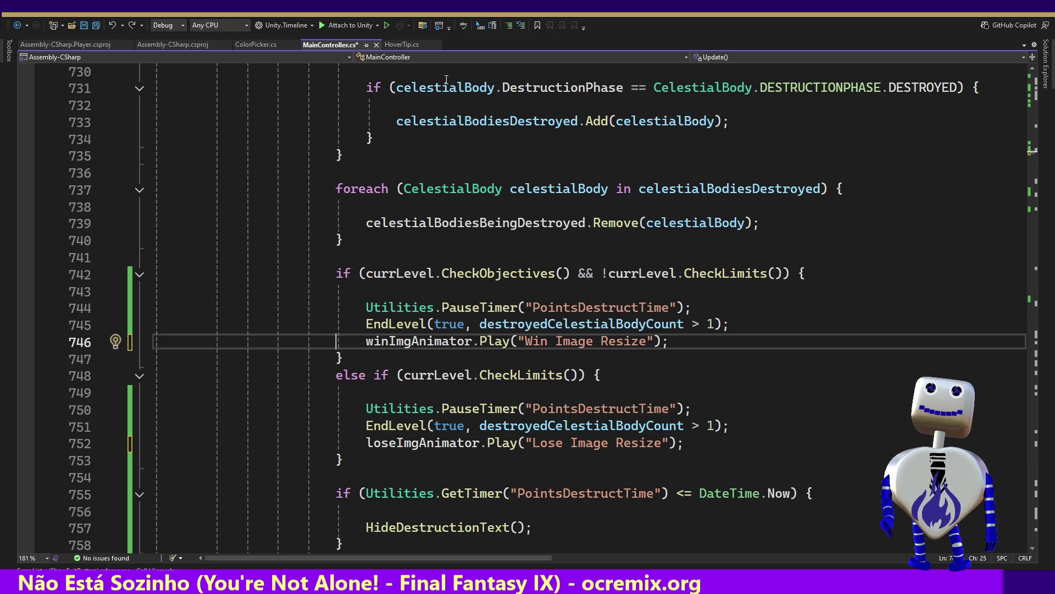
key("ctrl+minus")
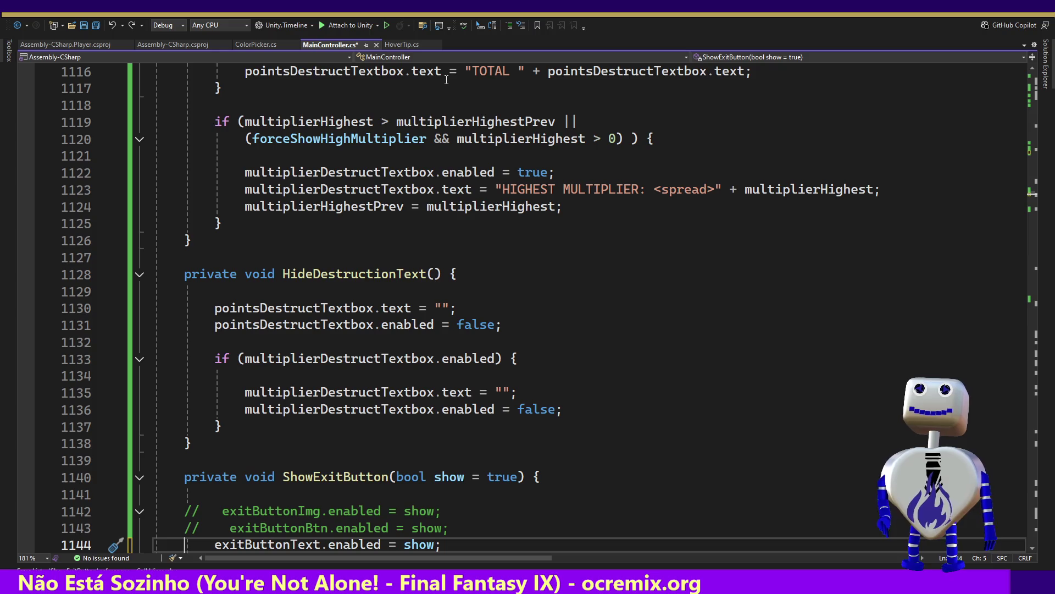
type("//")
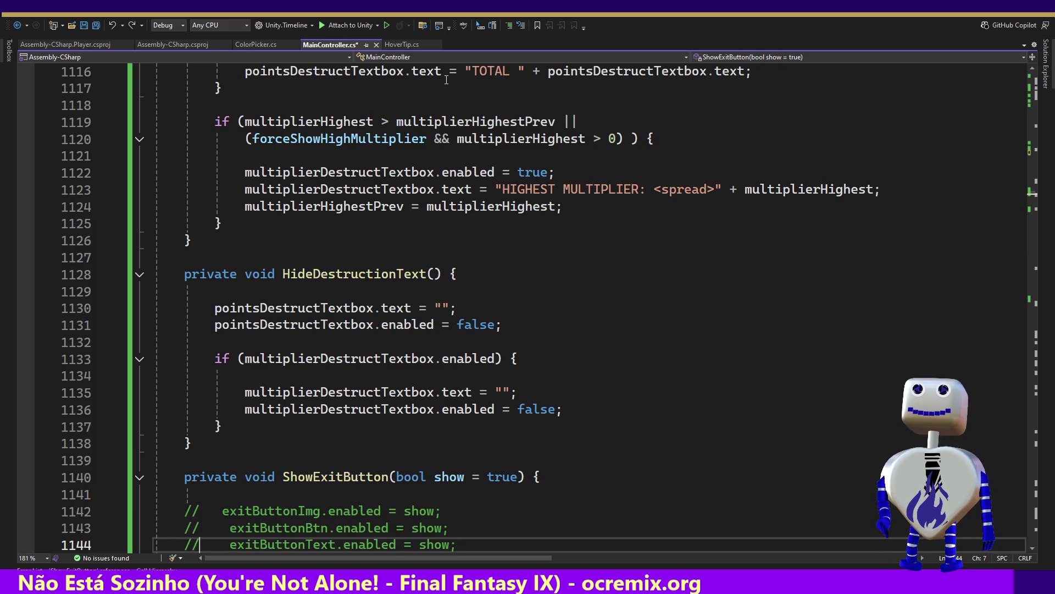
key("ctrl+s")
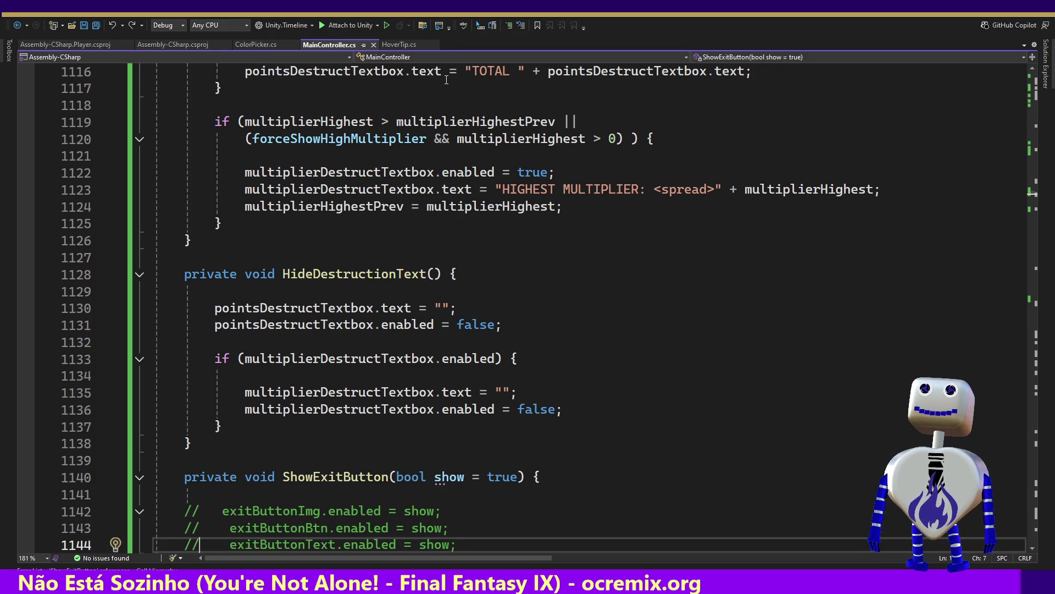
key("alt+Tab")
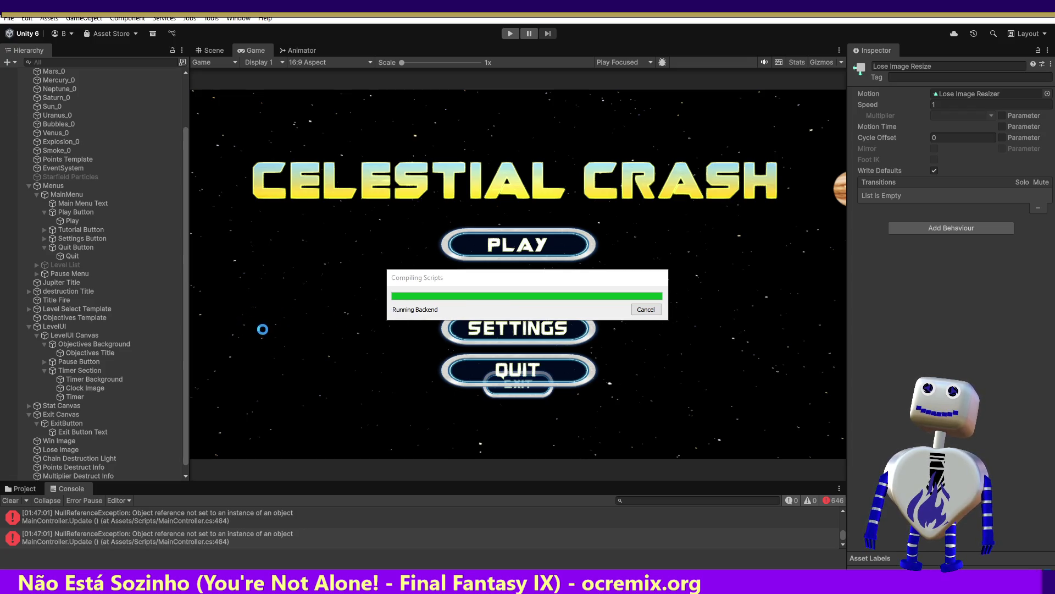
Duplicate Exit Canvas into Exit Canvas (1) and select the copy in the Scene view
right_click(66, 415)
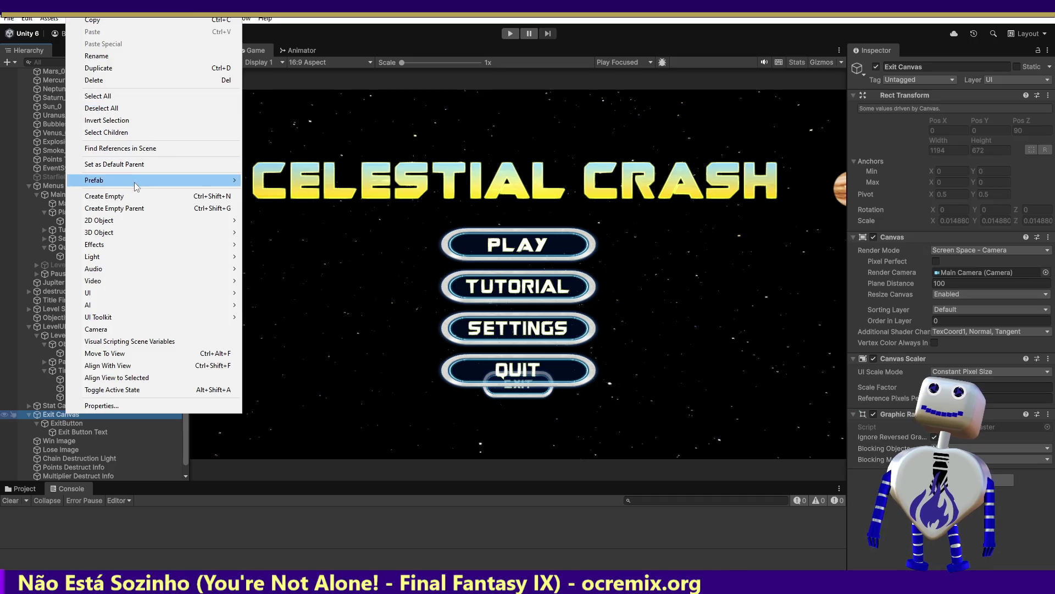
left_click(102, 68)
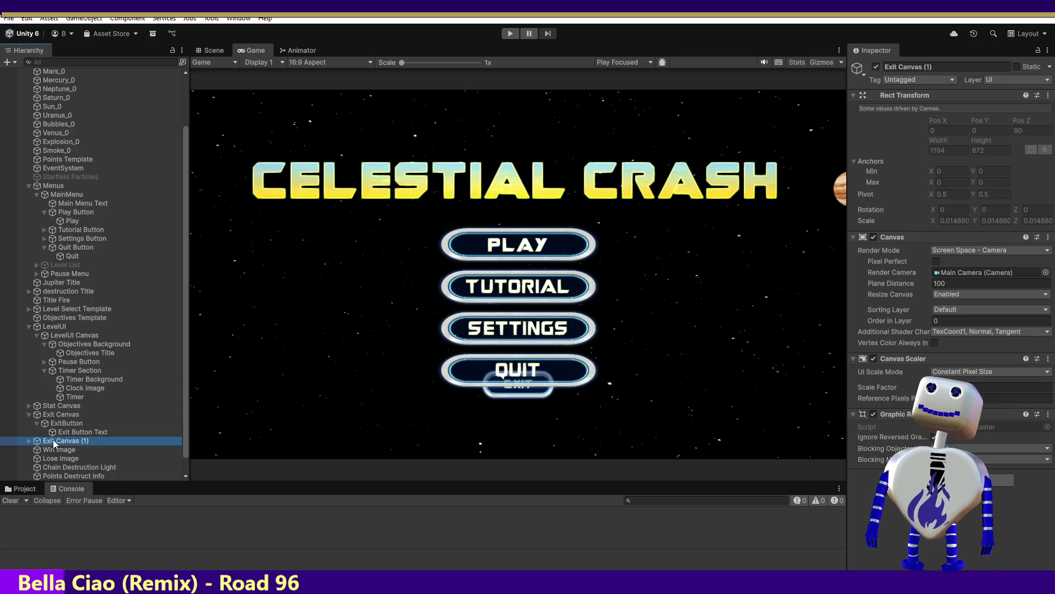
key("F2")
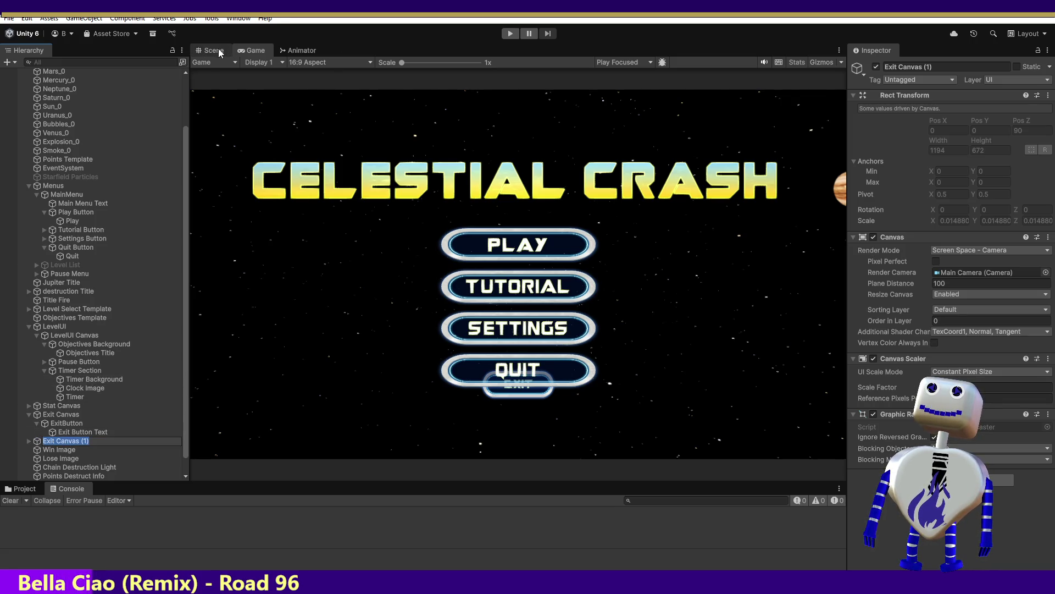
left_click(212, 50)
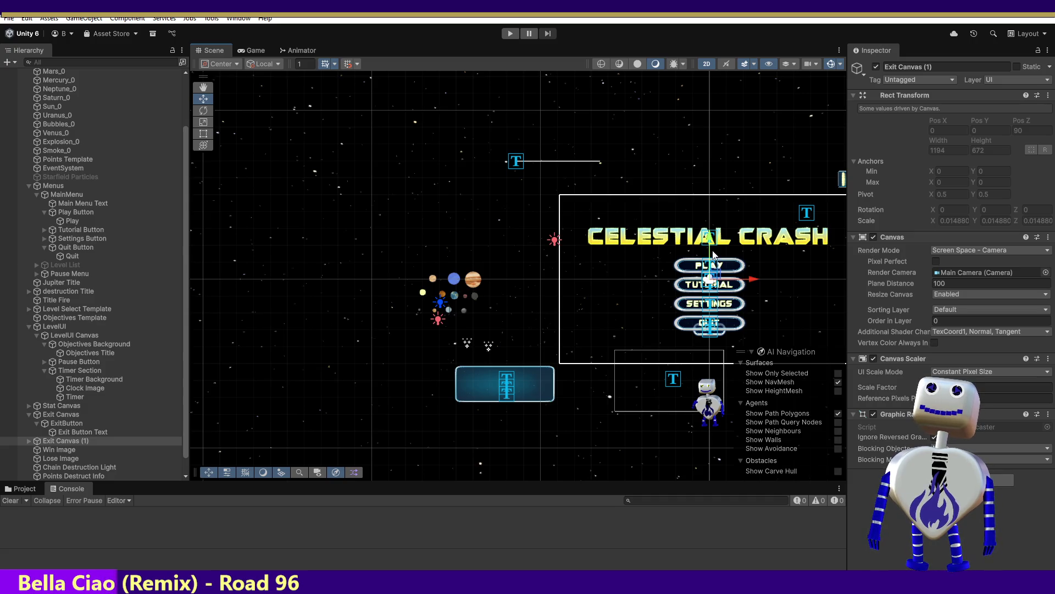
left_click(49, 407)
left_click(48, 416)
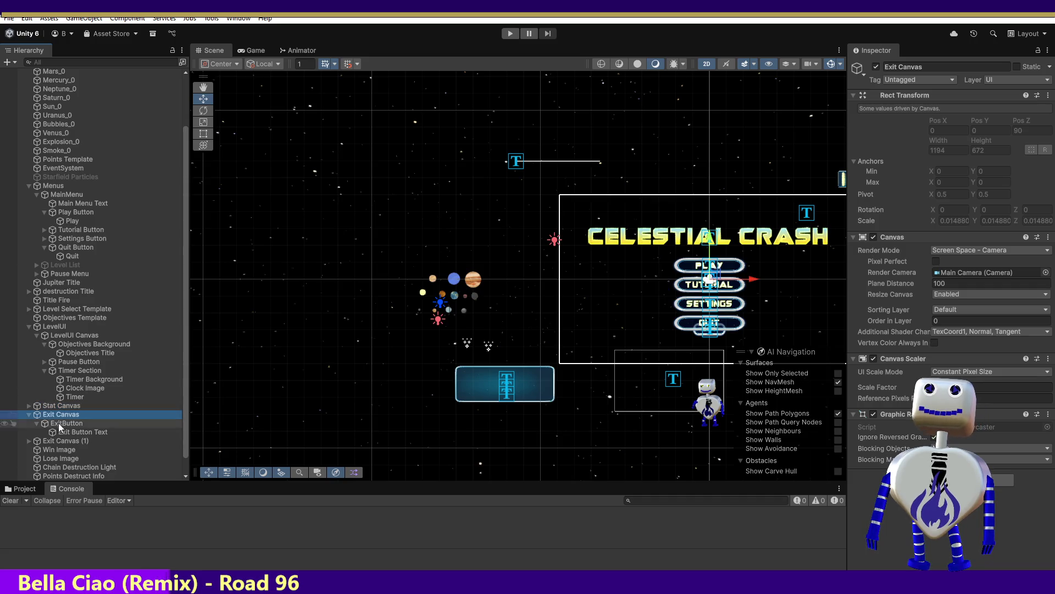
left_click(72, 441)
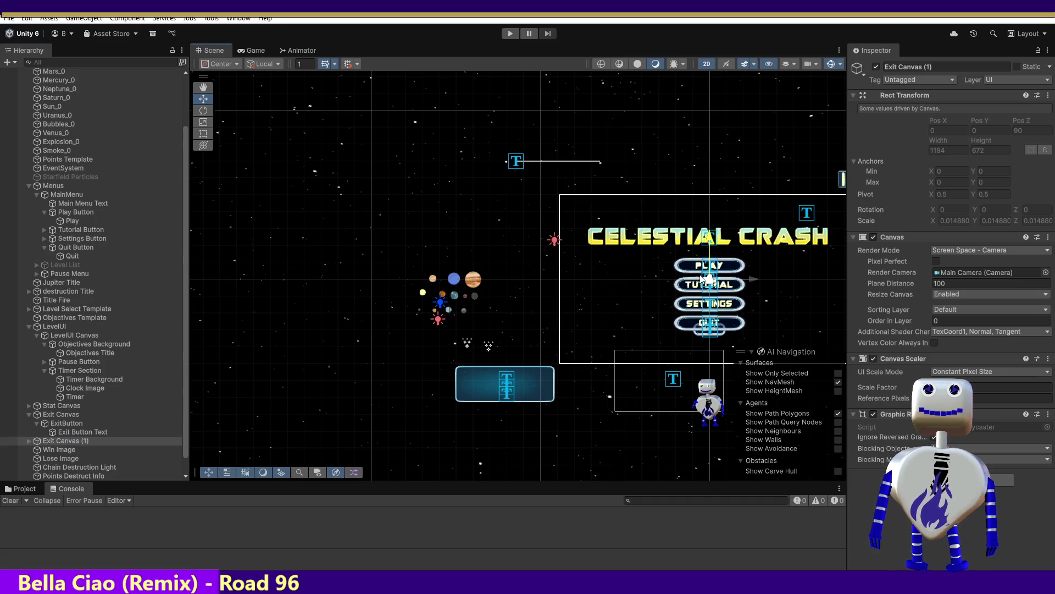
Rename the copied button and label to ExitButtond and Exit Button Textd
left_click(30, 441)
left_click(50, 450)
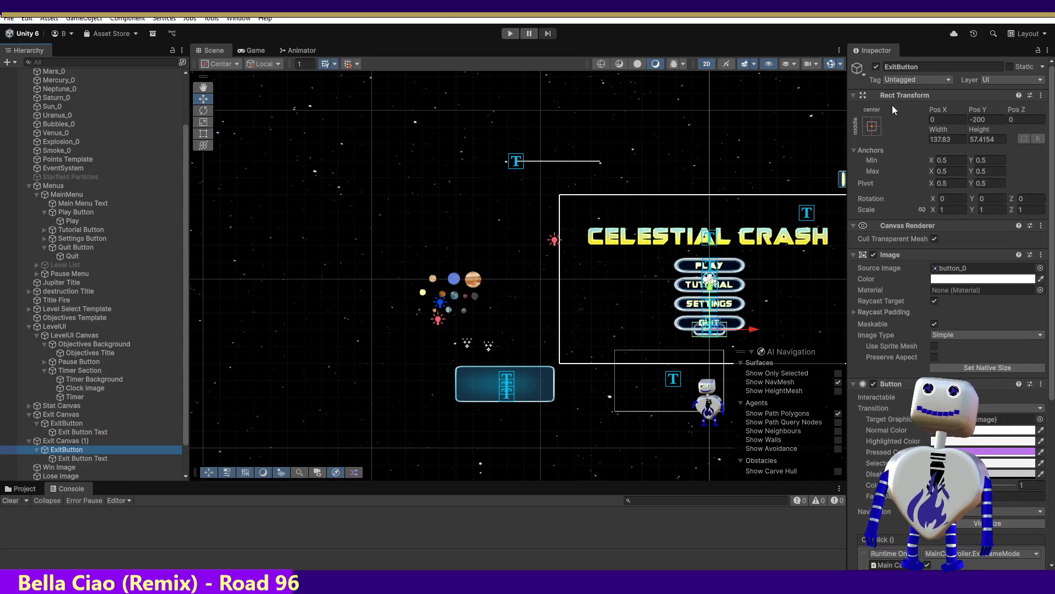
left_click(932, 67)
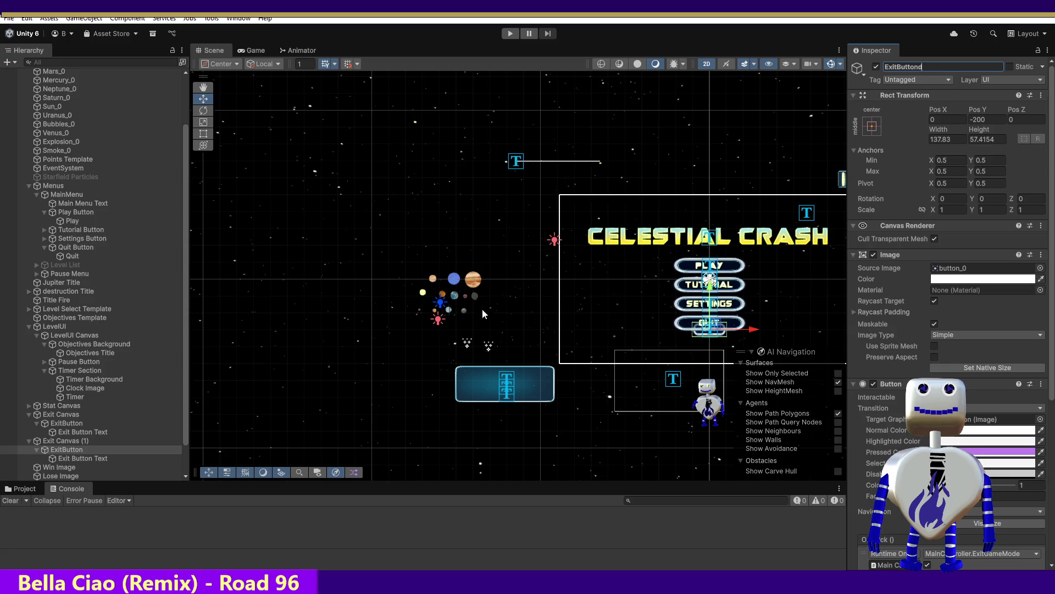
left_click(122, 458)
left_click(962, 67)
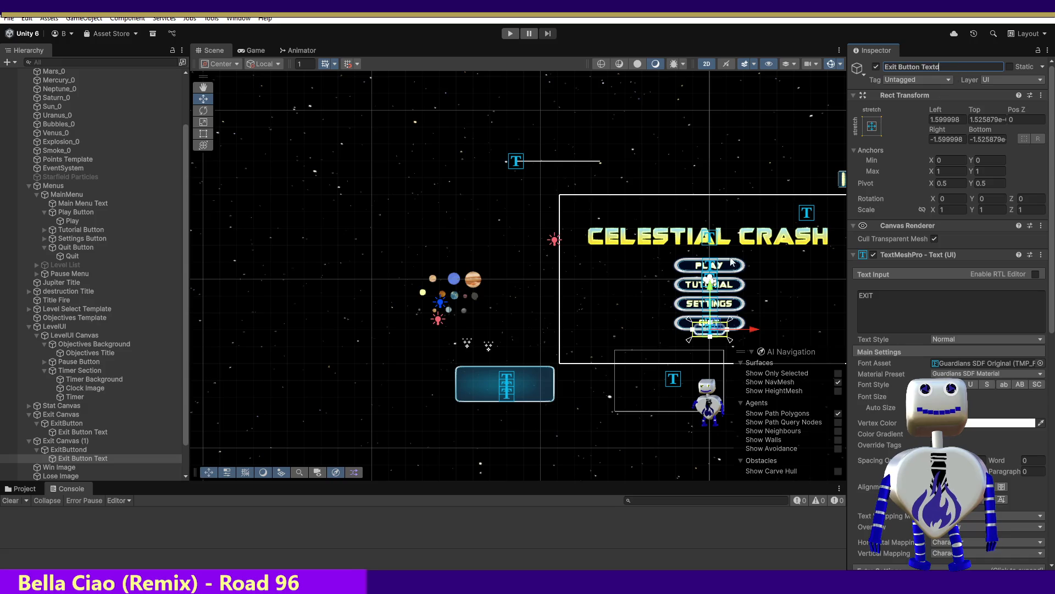
left_click(334, 365)
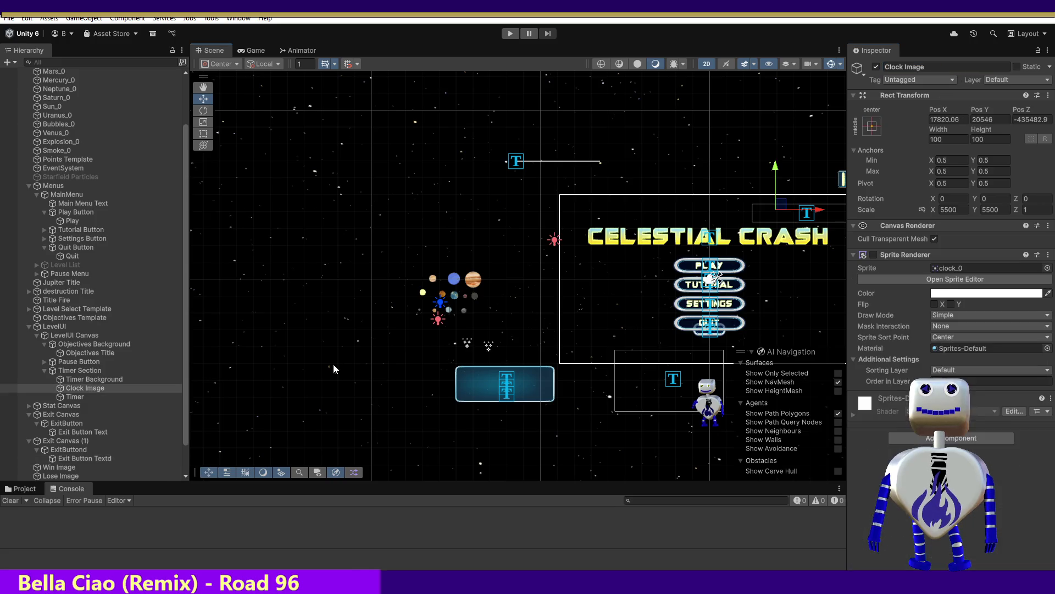
Drag ExitButtond down to Pos Y -287 below the first button and start Play mode
left_click(81, 443)
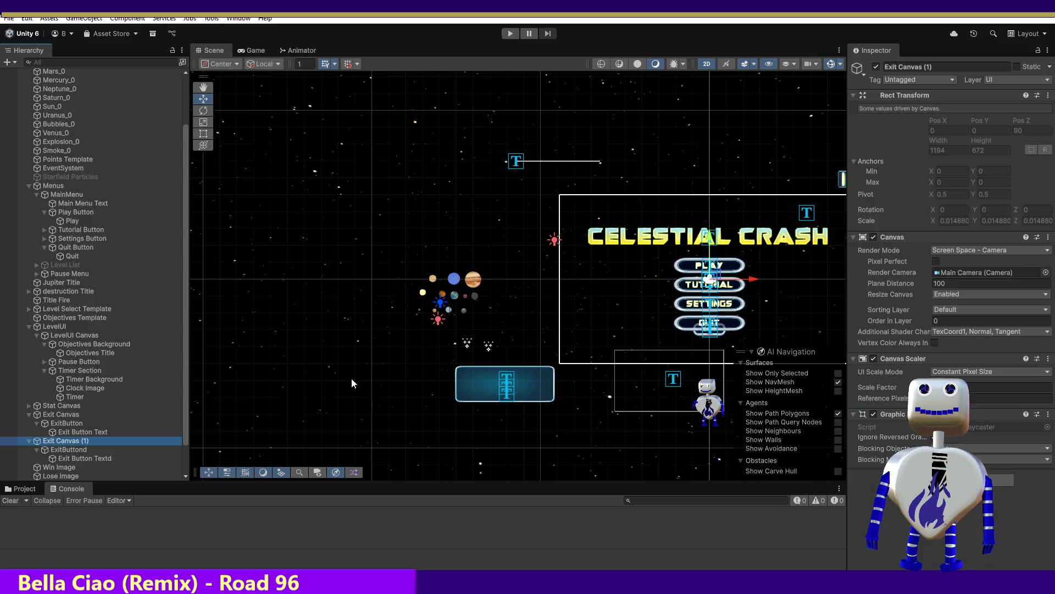
left_click(67, 450)
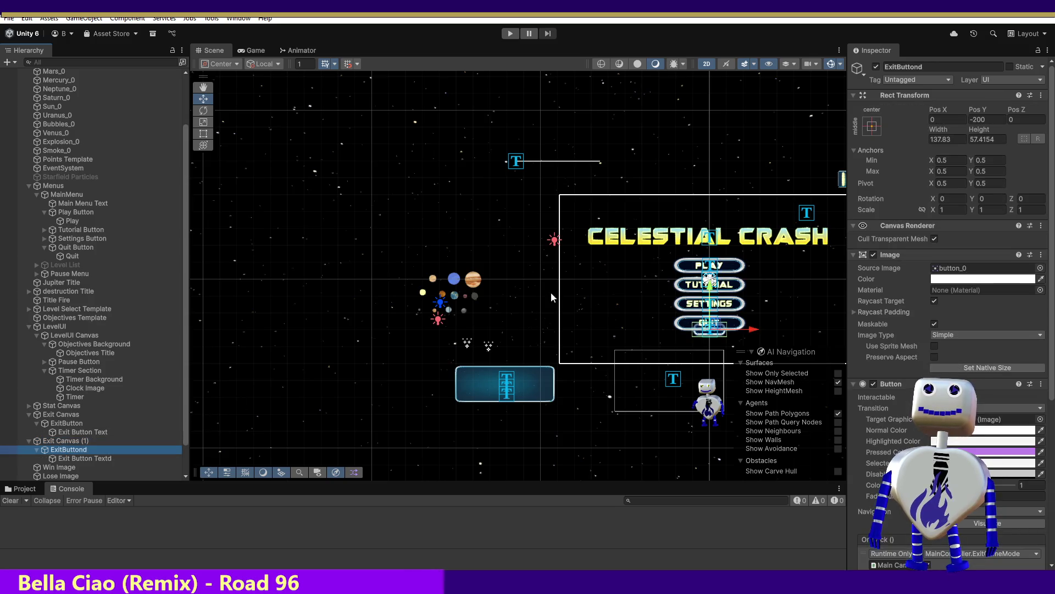
mouse_move(709, 286)
left_mouse_down()
mouse_move(708, 321)
mouse_move(708, 310)
left_mouse_up()
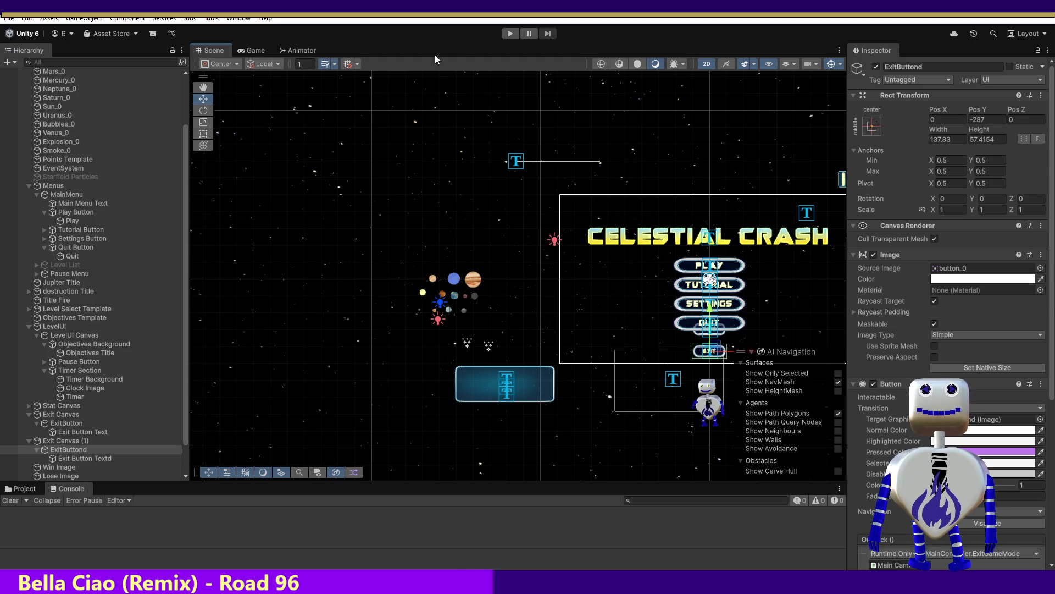
left_click(510, 34)
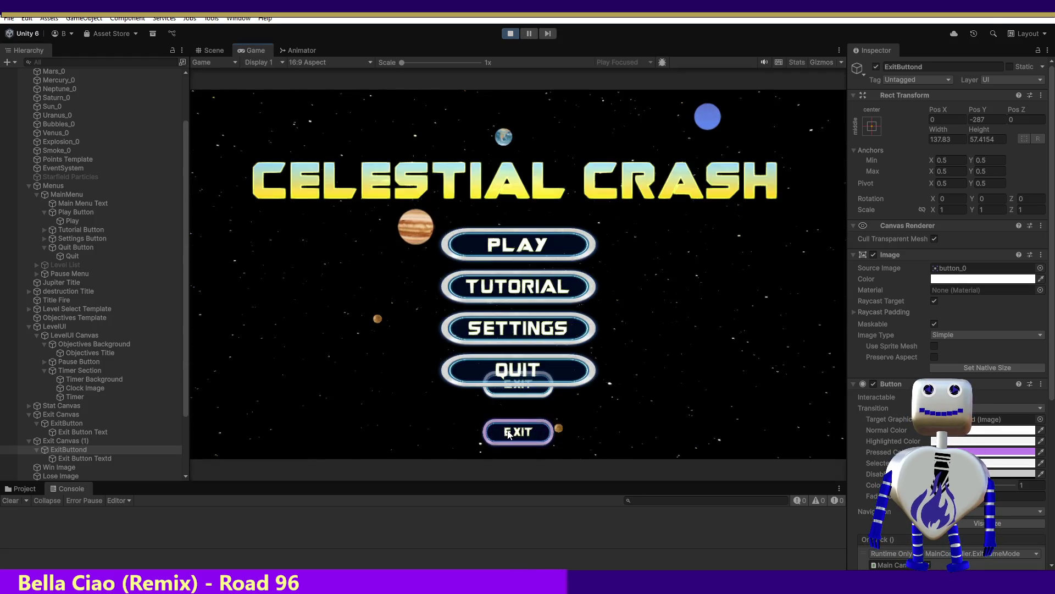
Restart the test run, briefly start the Skill Challenge level, then leave it
left_click(511, 35)
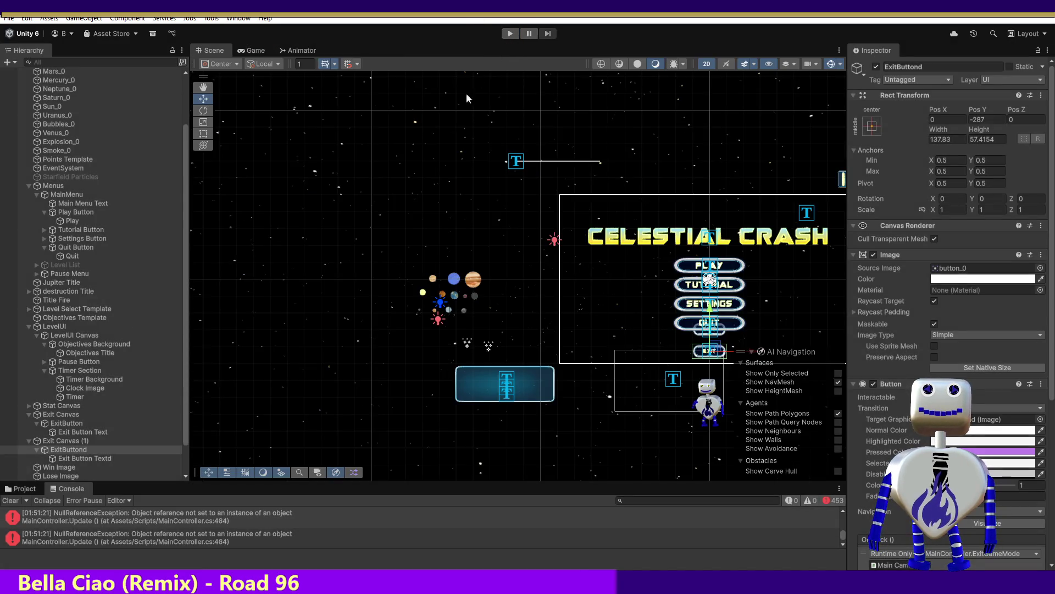
left_click(509, 33)
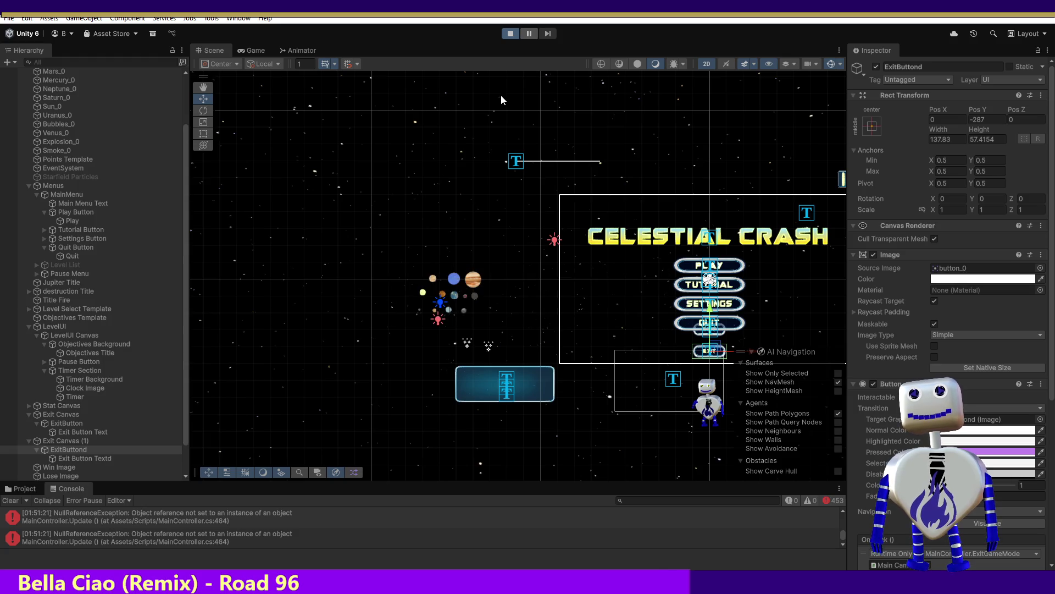
left_click(526, 244)
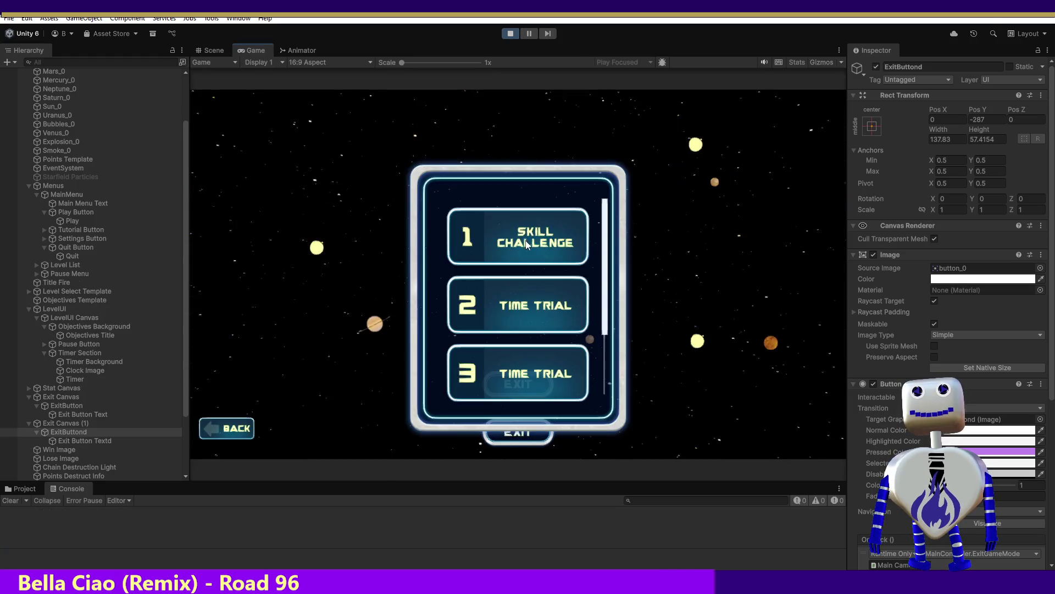
left_click(527, 241)
left_click(734, 287)
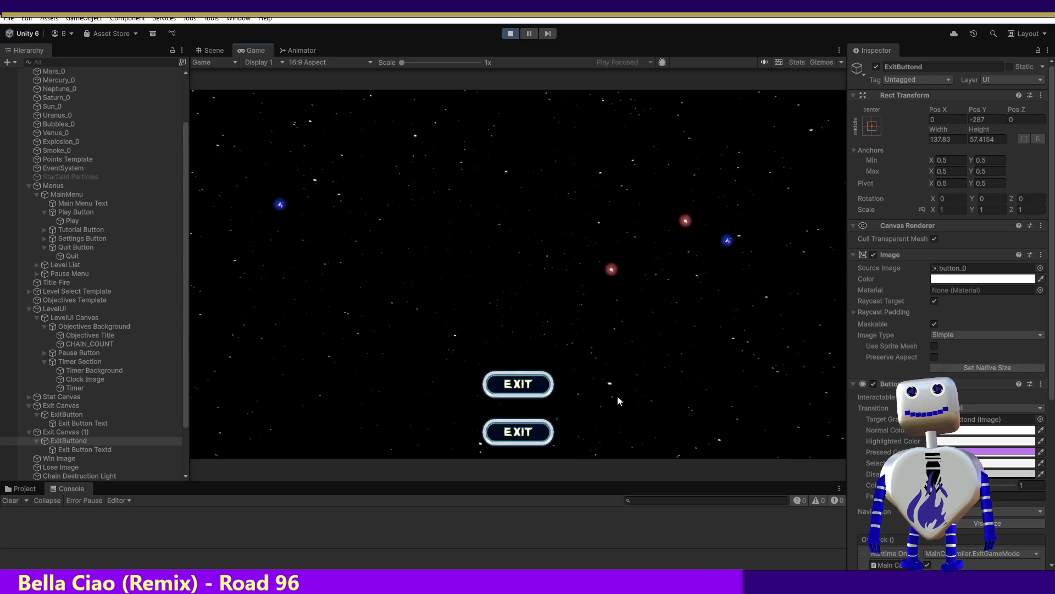
left_click(536, 429)
Restart the game, start Skill Challenge, and trigger a chain explosion to reach the WIN screen
left_click(512, 33)
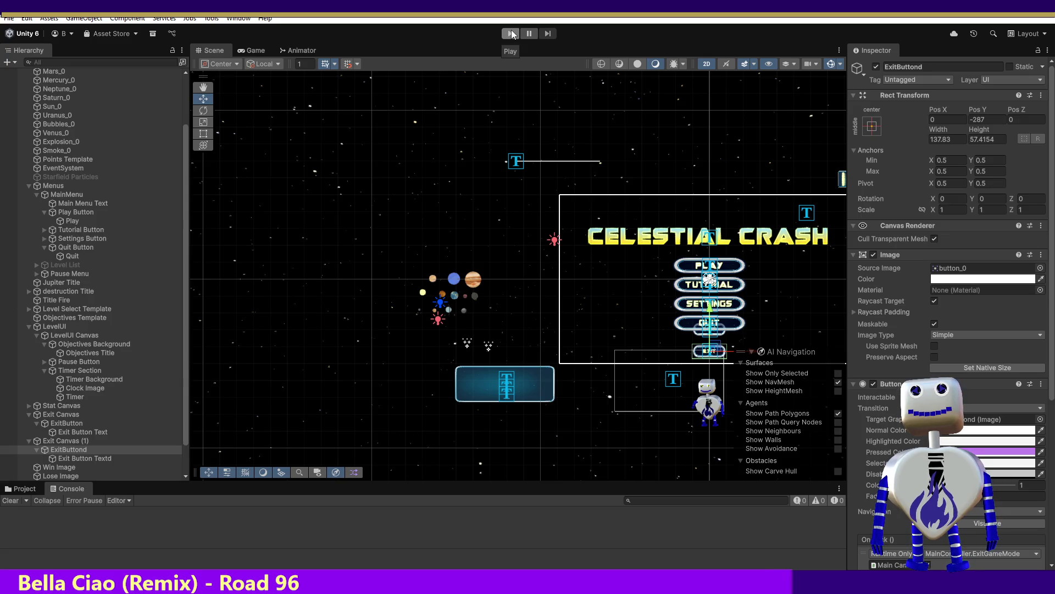
left_click(511, 33)
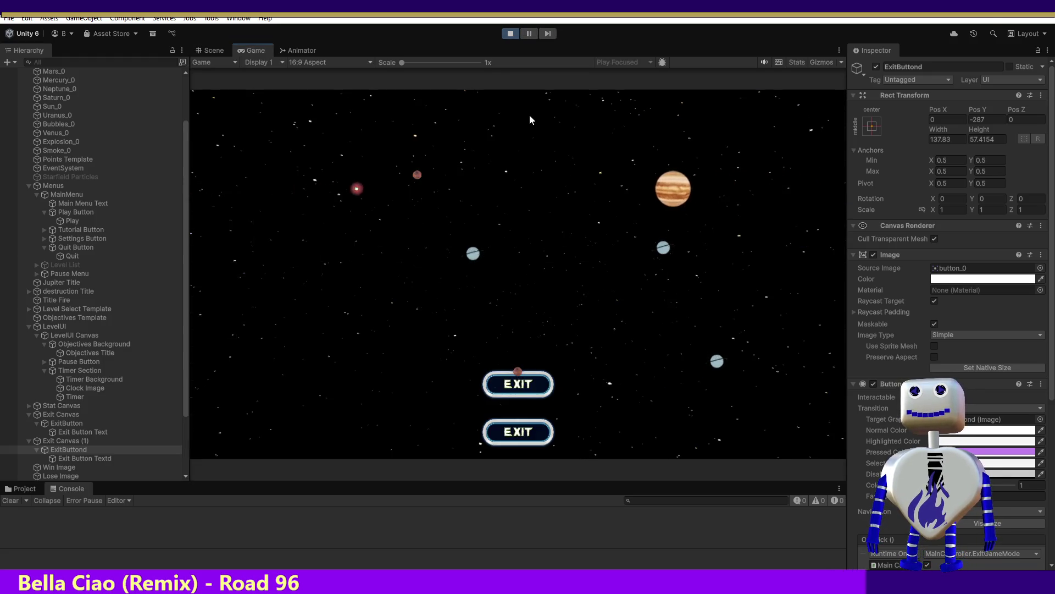
left_click(528, 246)
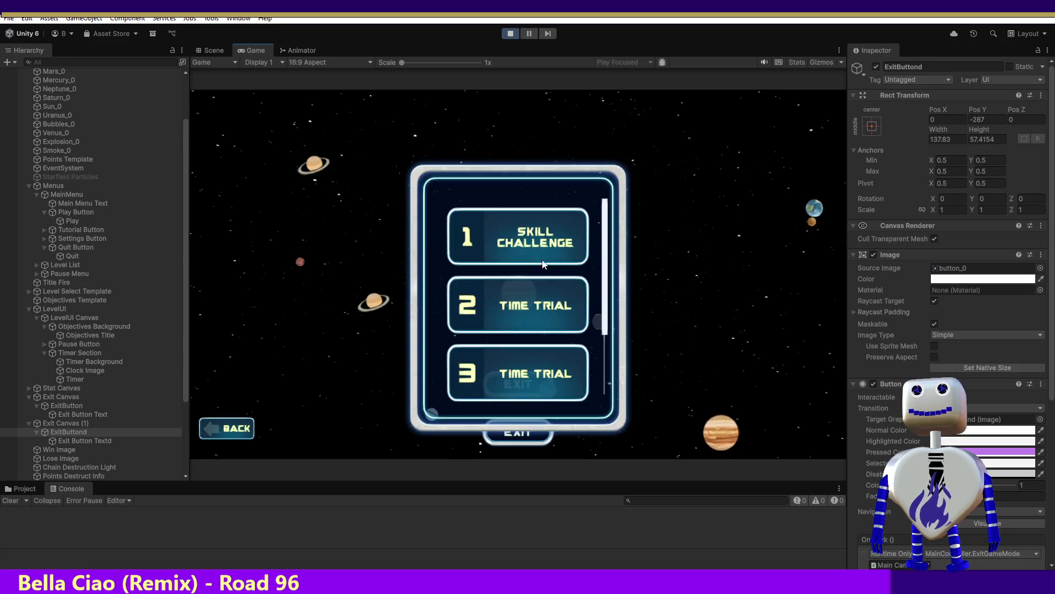
left_click(572, 246)
left_click(733, 304)
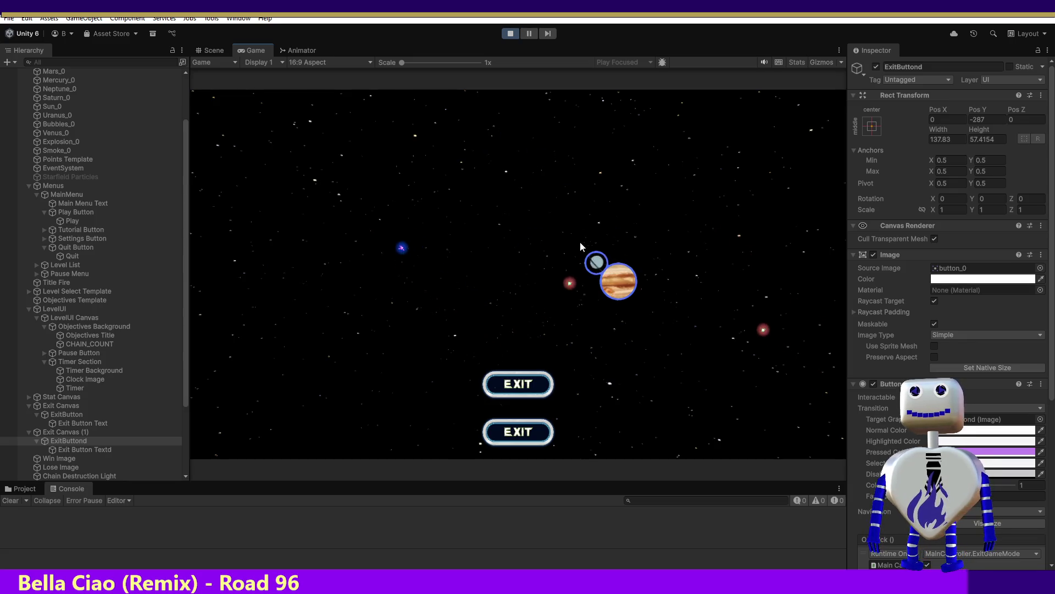
left_click(599, 266)
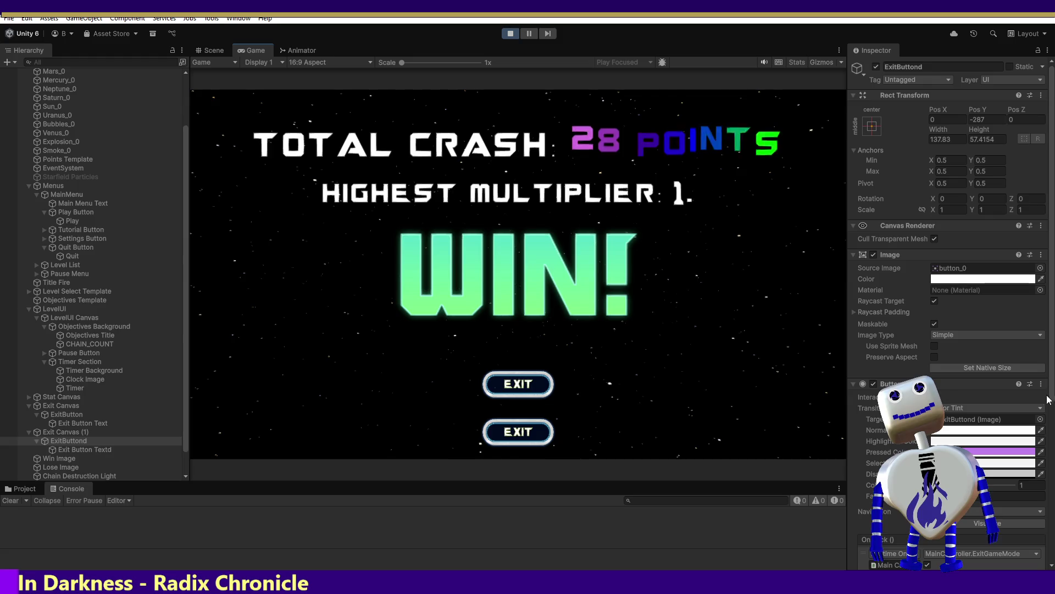
Review ExitButtond's On Click entries beside the two-EXIT WIN screen, then stop the test
scroll(1052, 359, "down", 5)
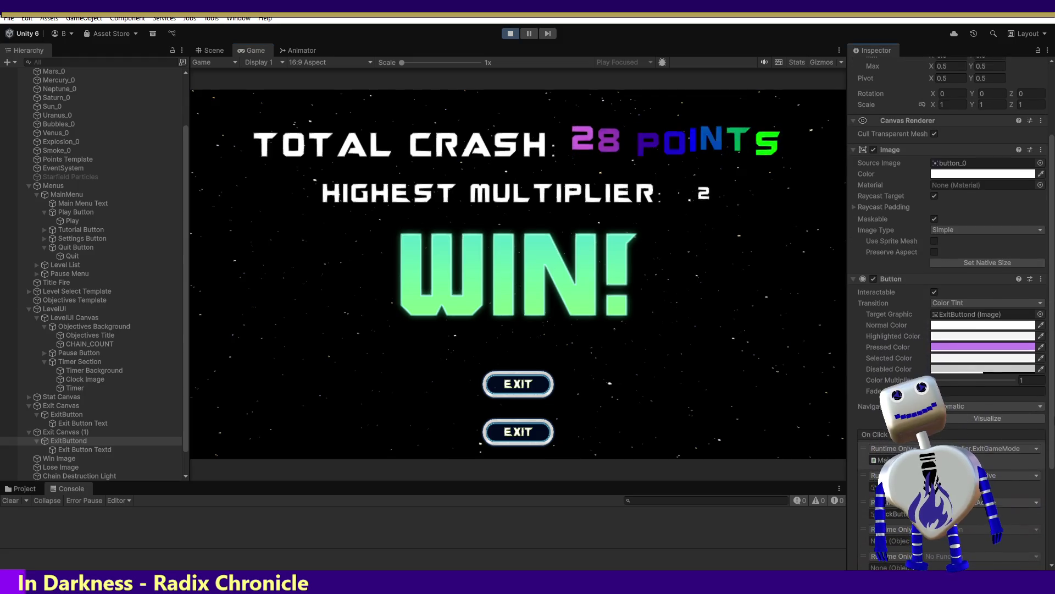
scroll(951, 308, "down", 2)
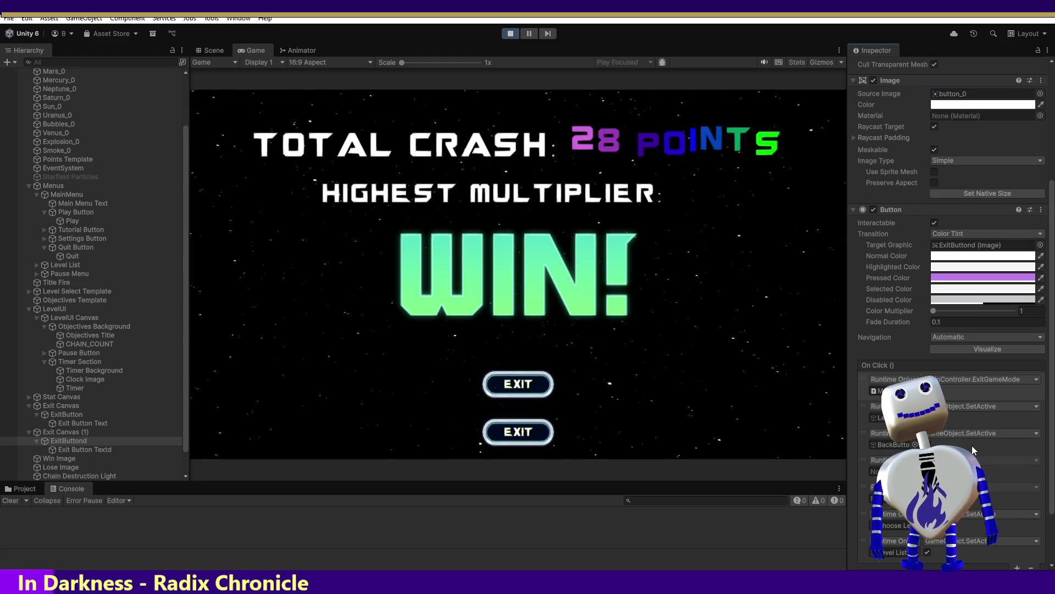
scroll(972, 450, "up", 6)
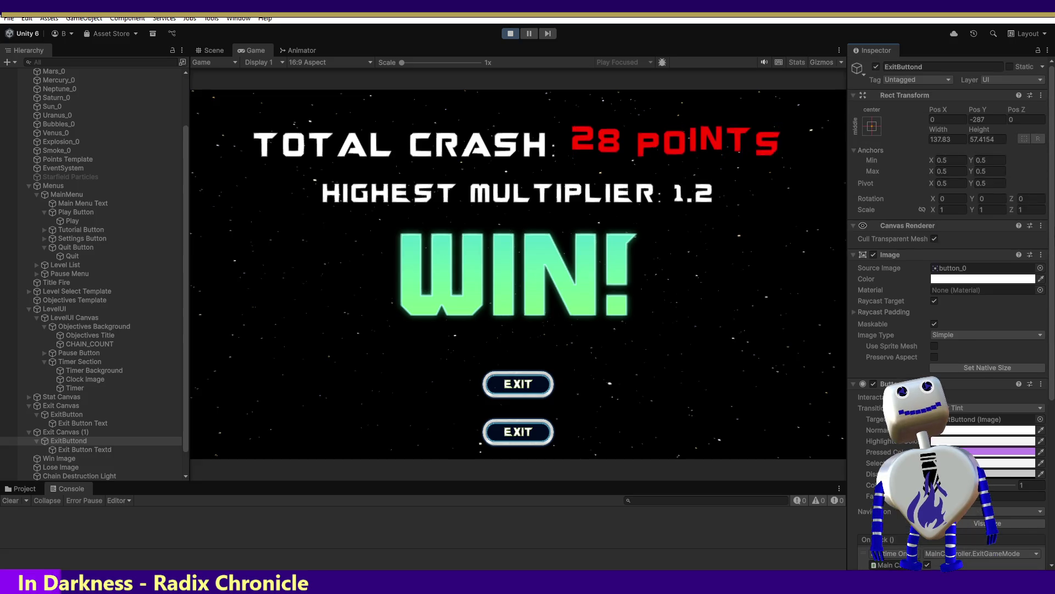
scroll(948, 308, "down", 6)
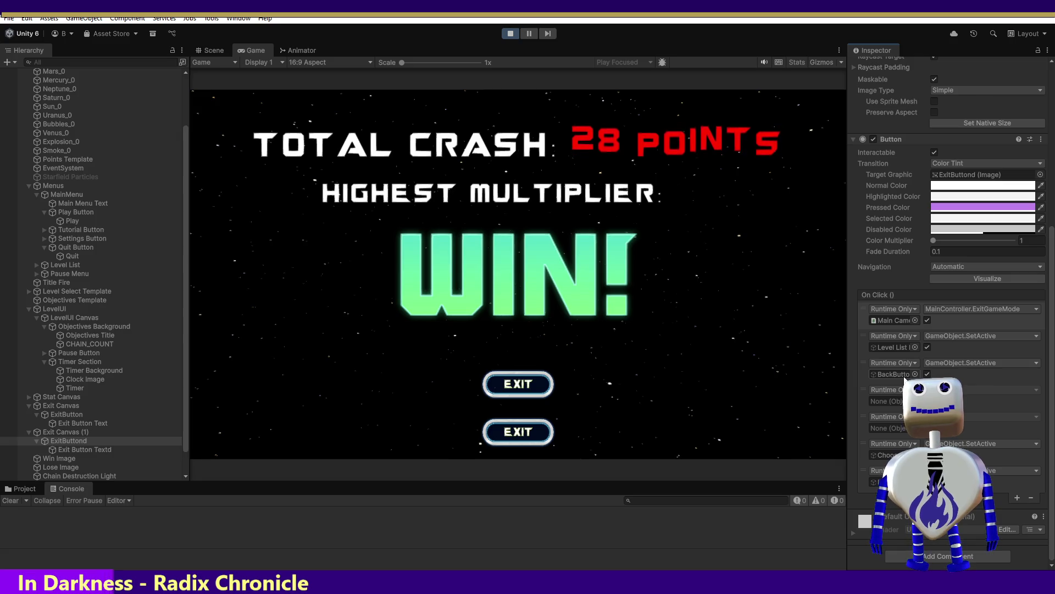
left_click(510, 34)
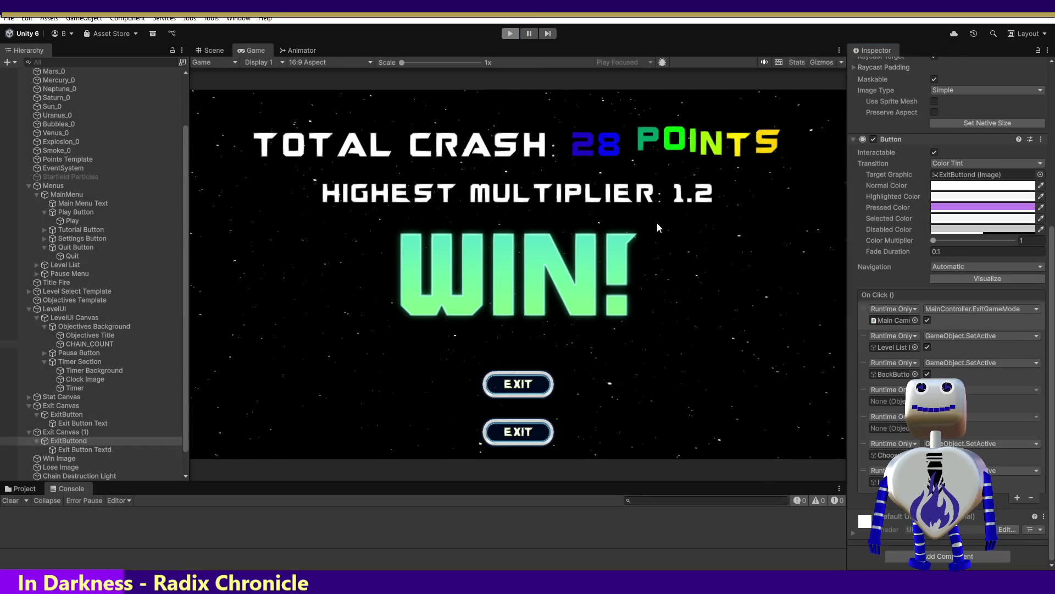
Cycle the Scene selection to Exit Canvas (1), delete it, and select the remaining ExitButton
left_click(399, 225)
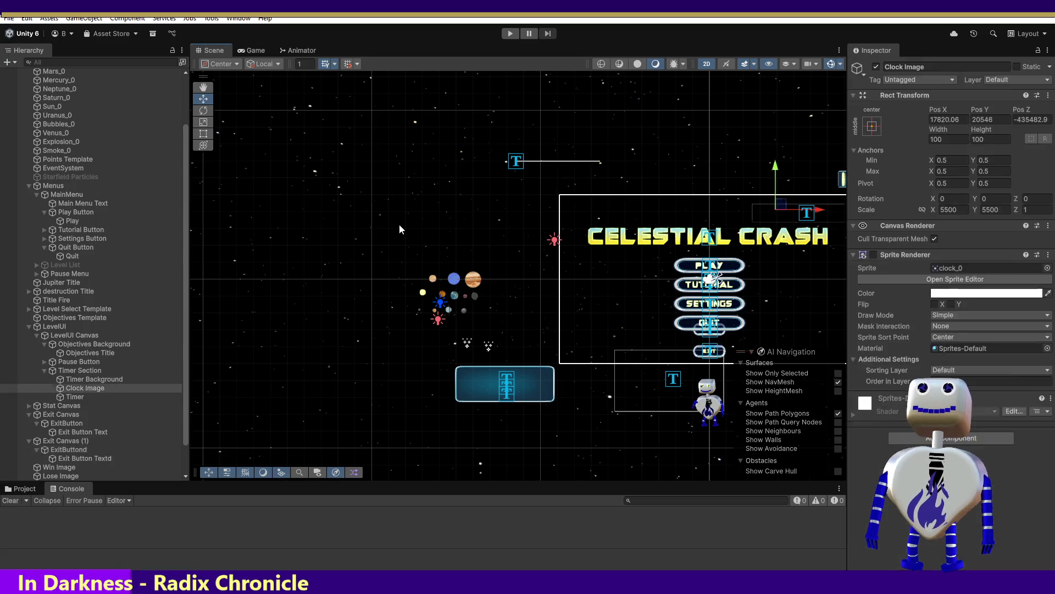
left_click(400, 224)
left_click(399, 224)
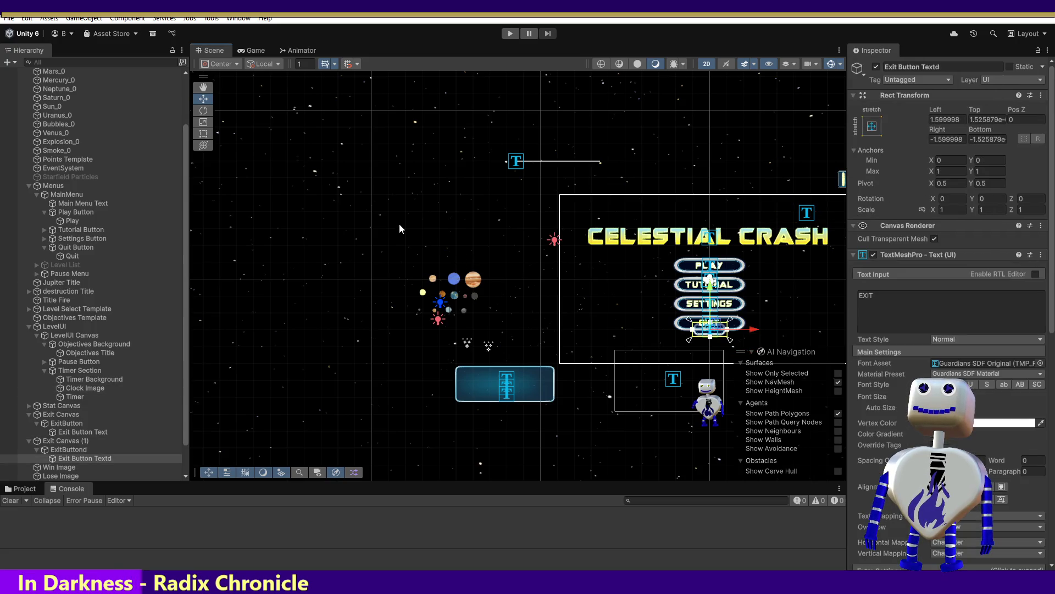
left_click(399, 223)
left_click(399, 223)
left_click(400, 222)
left_click(399, 222)
left_click(399, 222)
key("Delete")
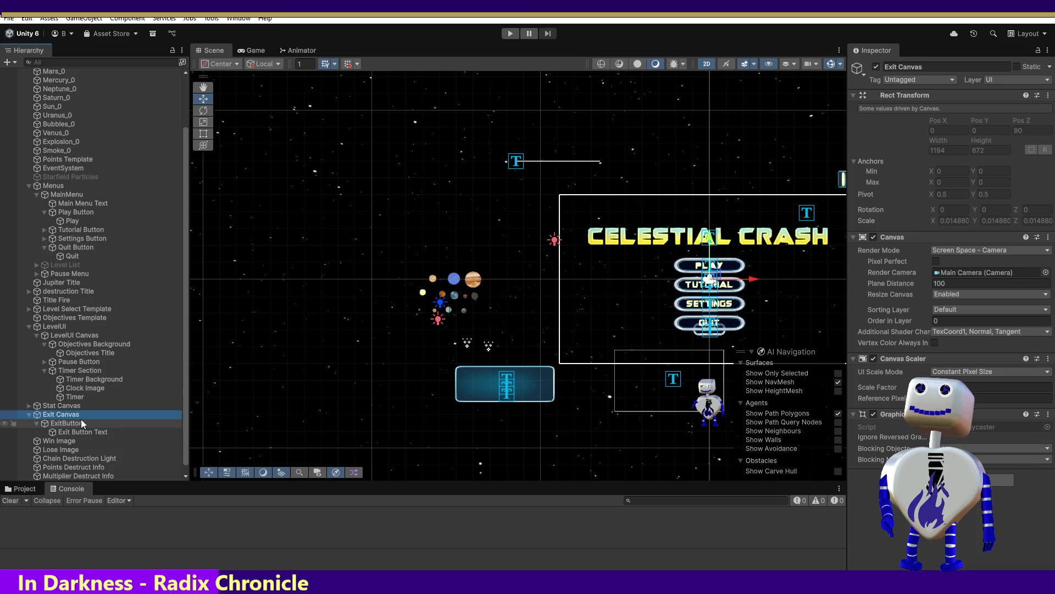
left_click(66, 423)
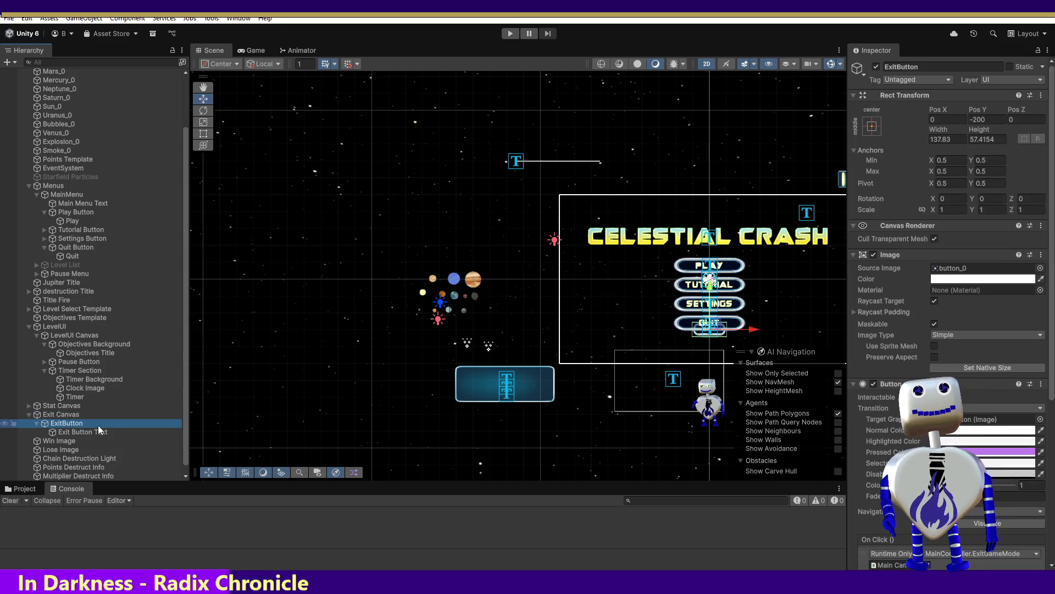
Delete both empty On Click entries from ExitButton, check the remaining targets, and enter Play mode
scroll(1044, 311, "down", 5)
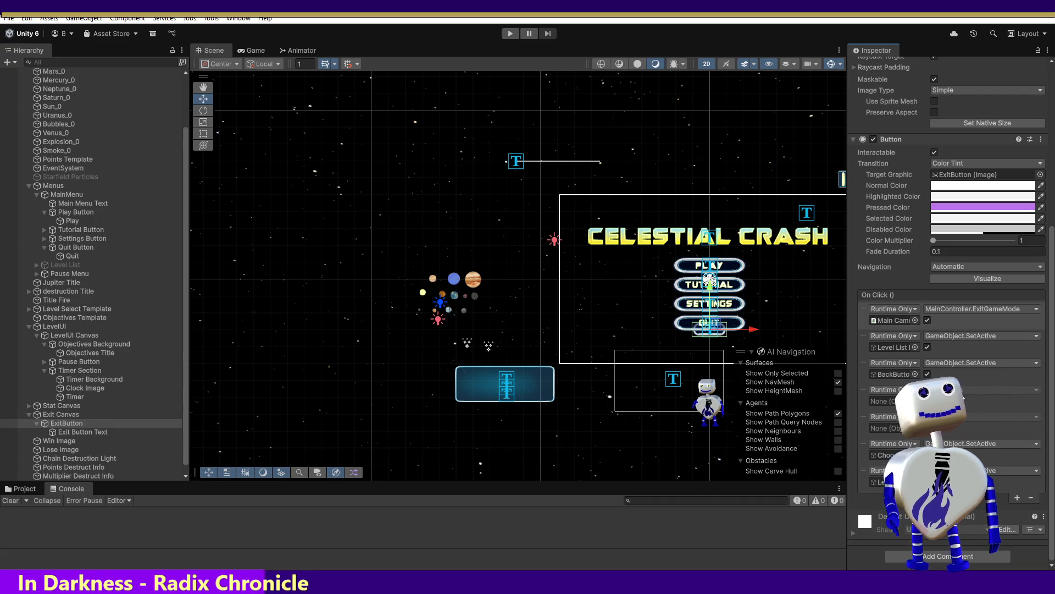
left_click(862, 390)
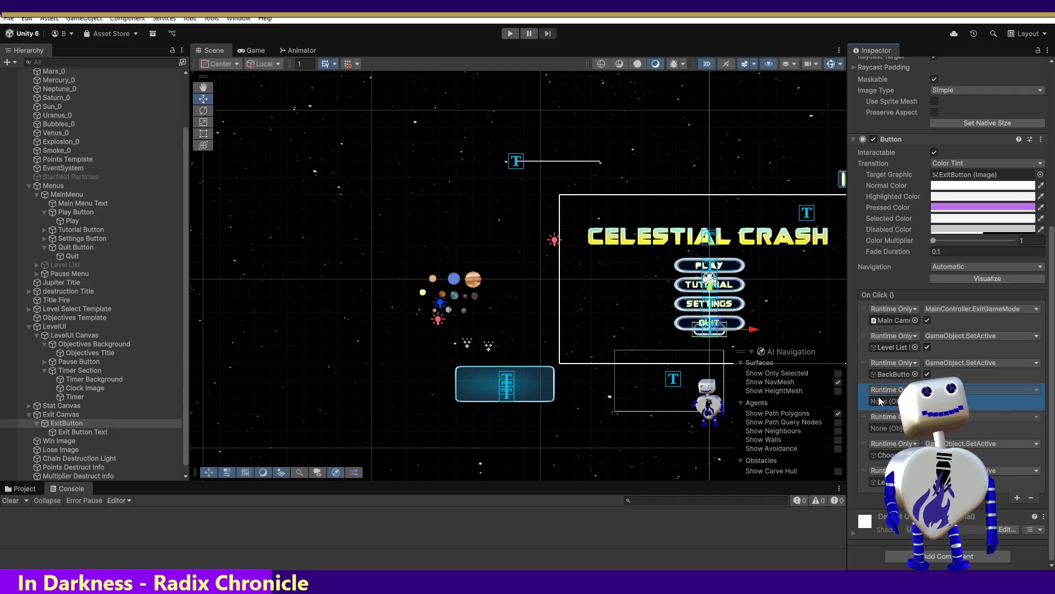
left_click(1031, 499)
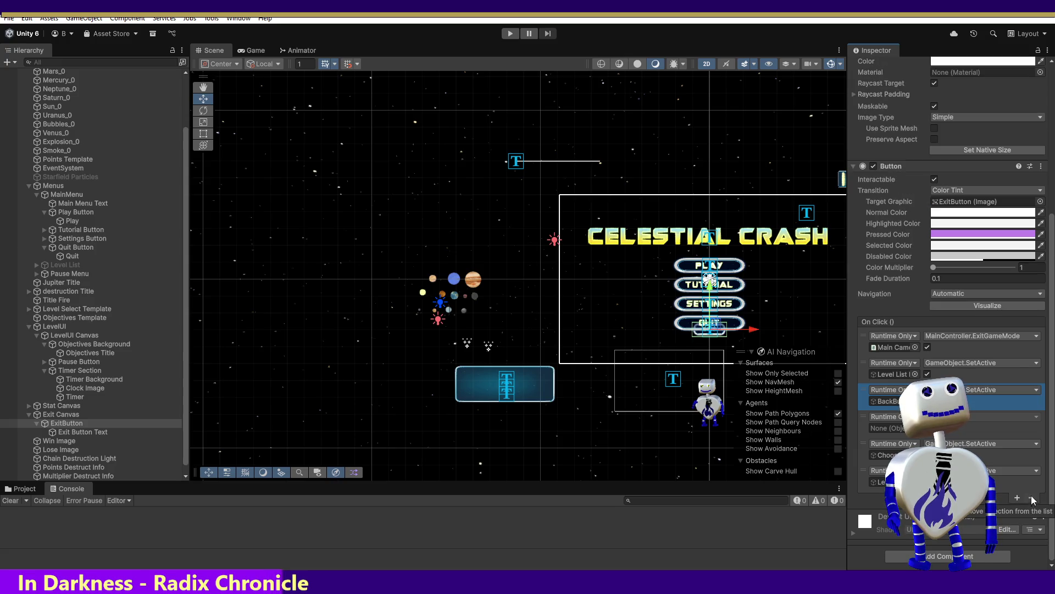
left_click(985, 428)
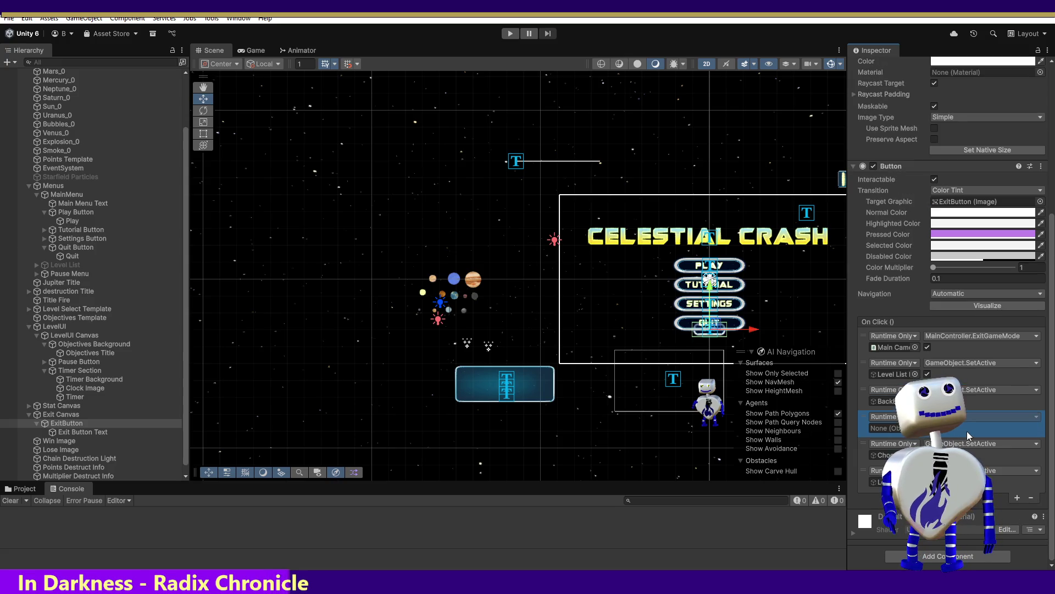
left_click(1032, 498)
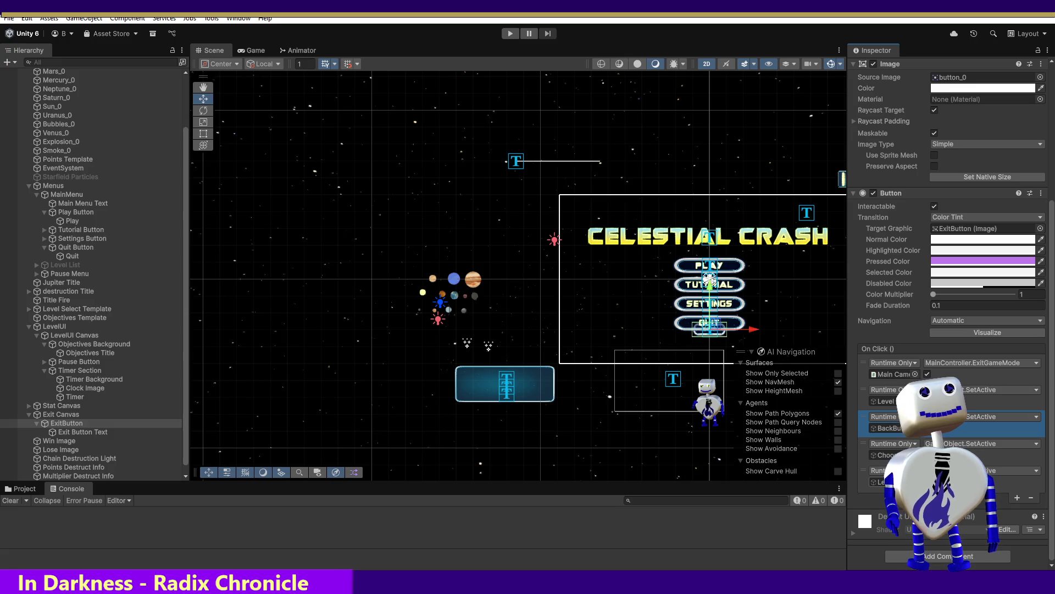
left_click(878, 481)
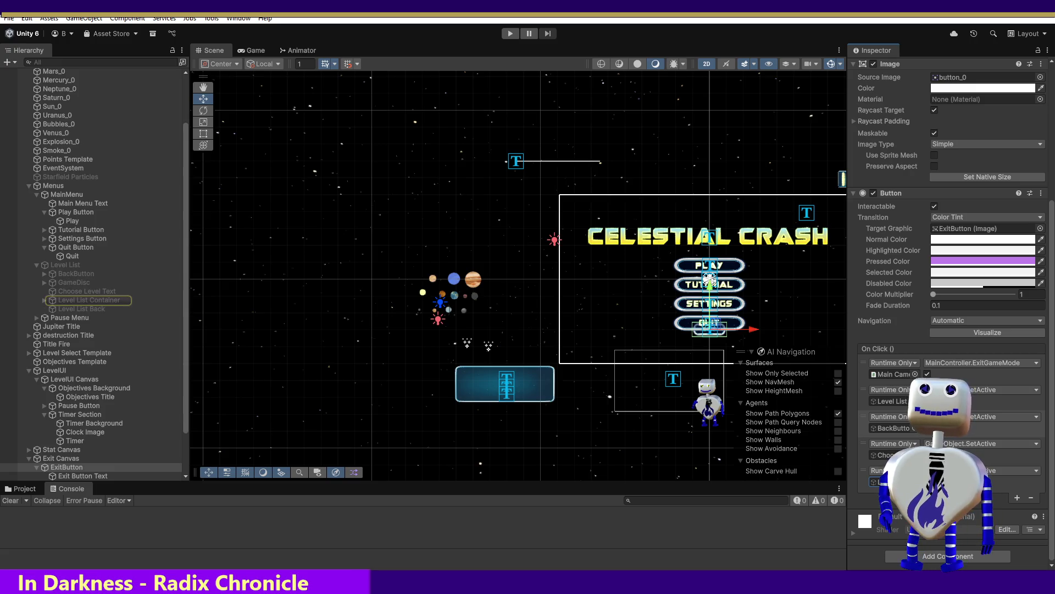
left_click(899, 401)
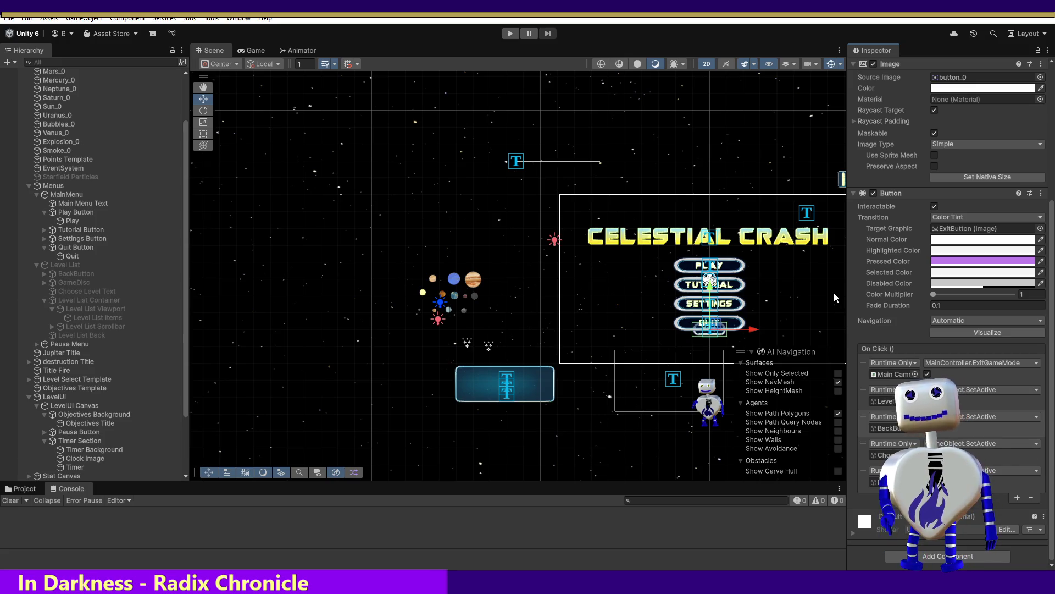
left_click(510, 34)
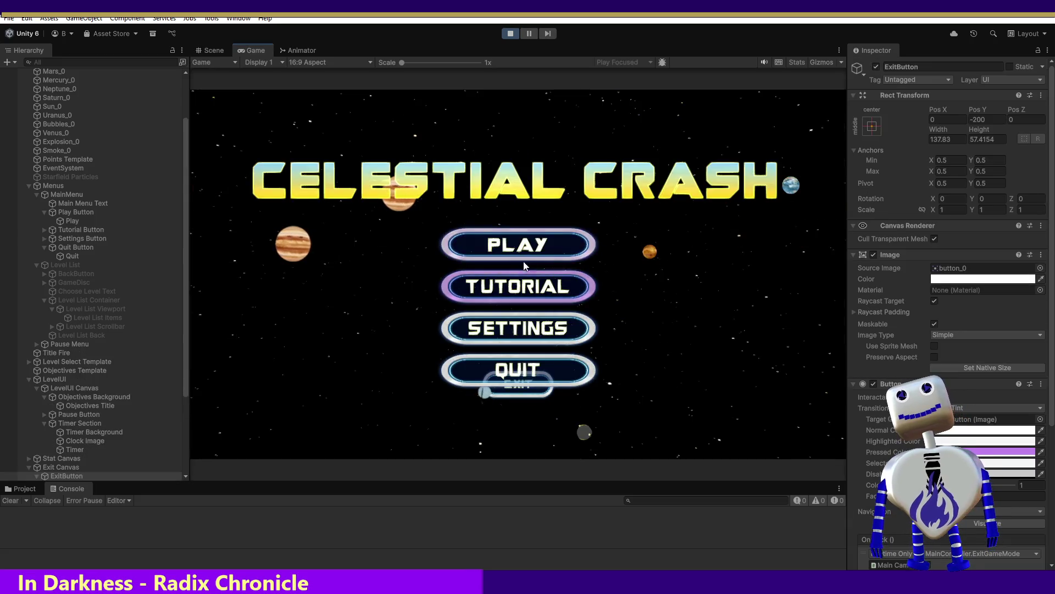
Briefly start the Skill Challenge level, leave it, and restart Play mode
left_click(519, 250)
left_click(520, 250)
left_click(743, 297)
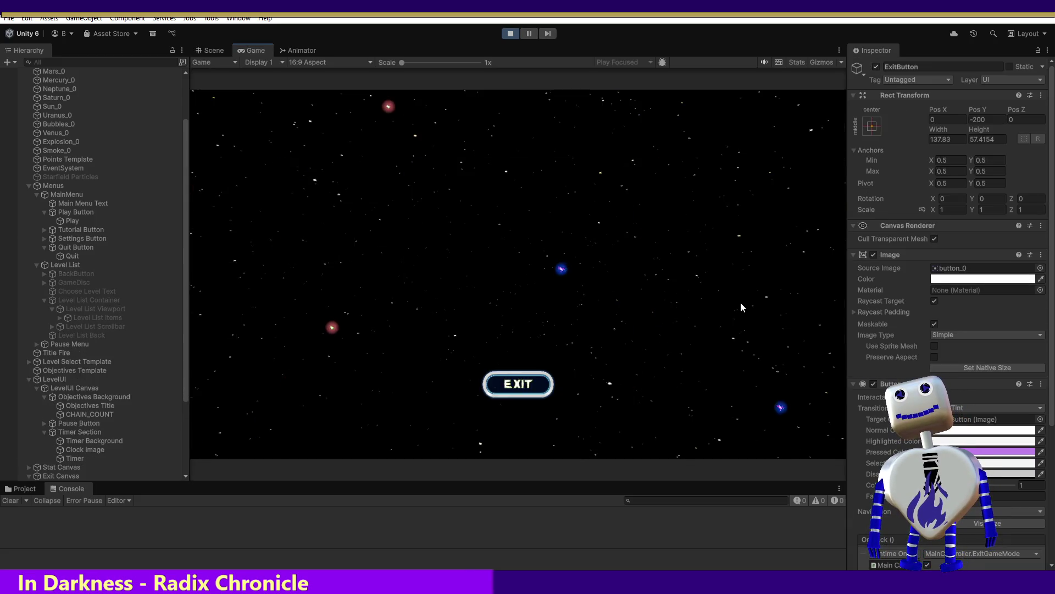
left_click(539, 384)
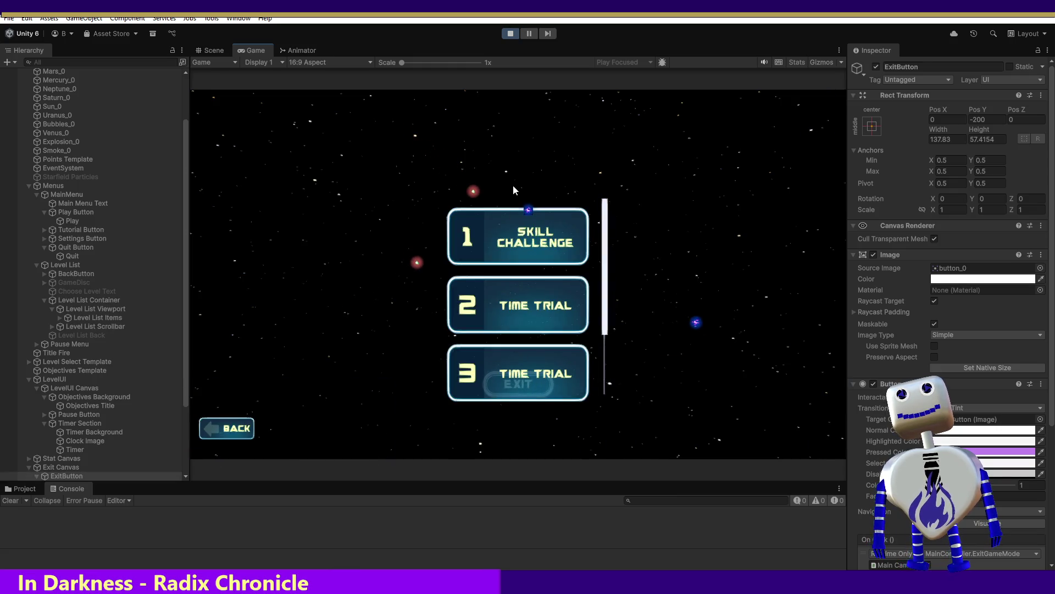
left_click(511, 35)
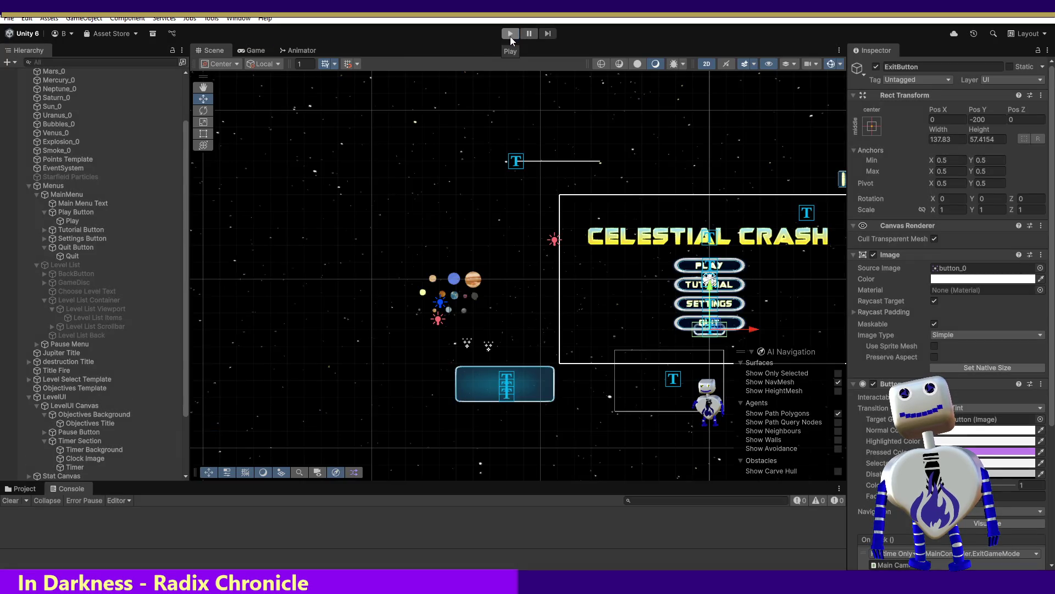
left_click(512, 33)
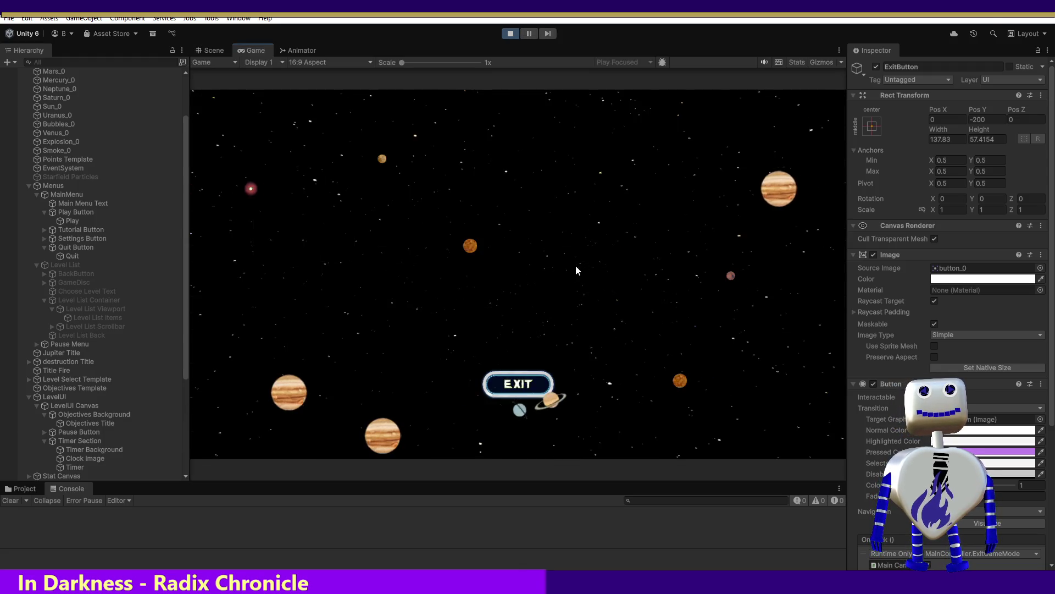
Play Skill Challenge, chaining the grey and orange orbs, and detonate to win with 424 points
left_click(542, 246)
left_click(541, 244)
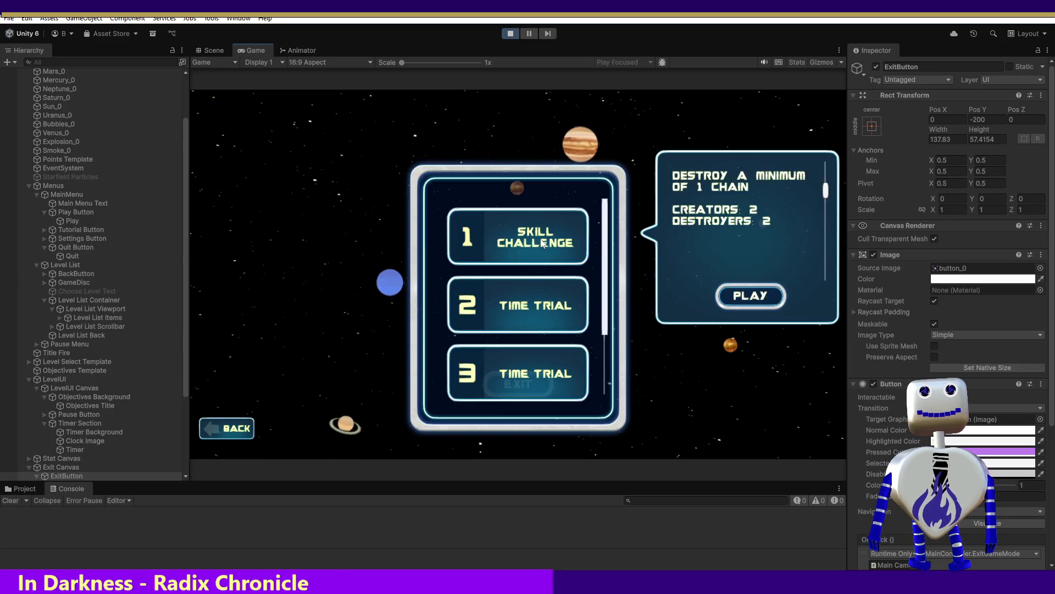
left_click(707, 294)
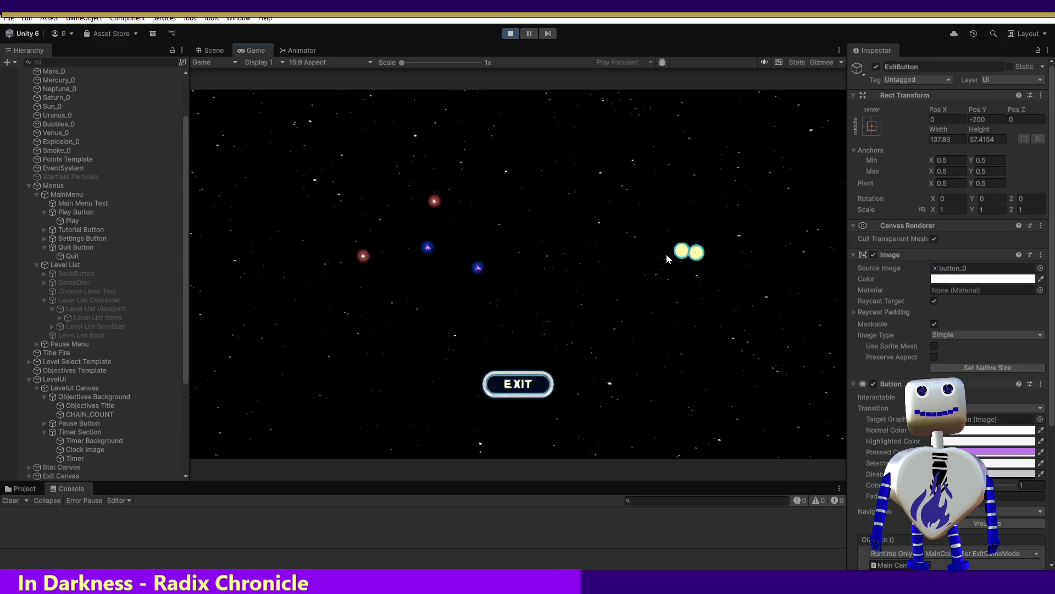
left_click_drag(497, 320, 603, 258)
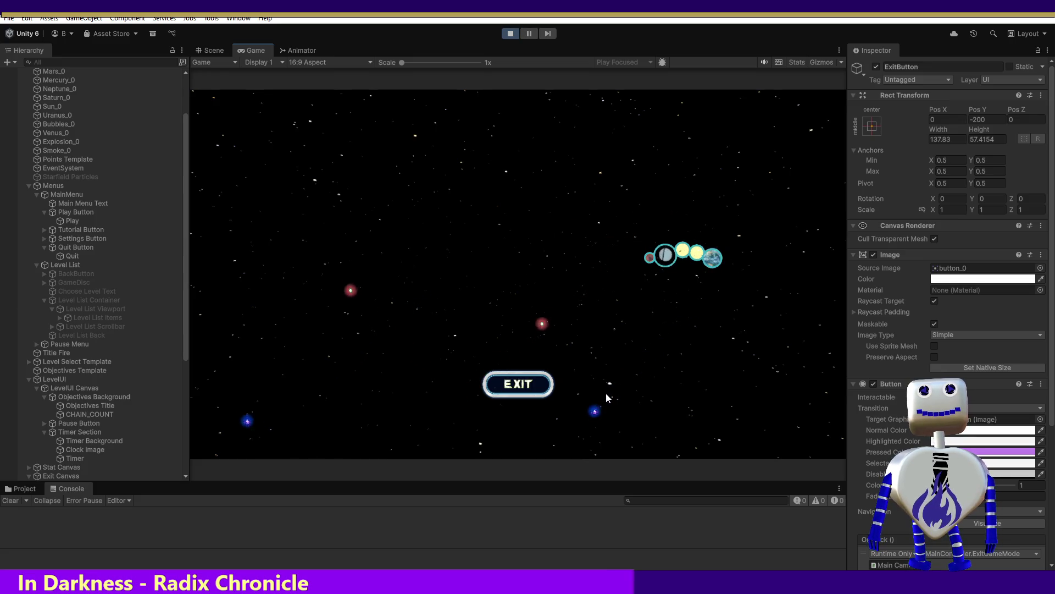
left_click(500, 314)
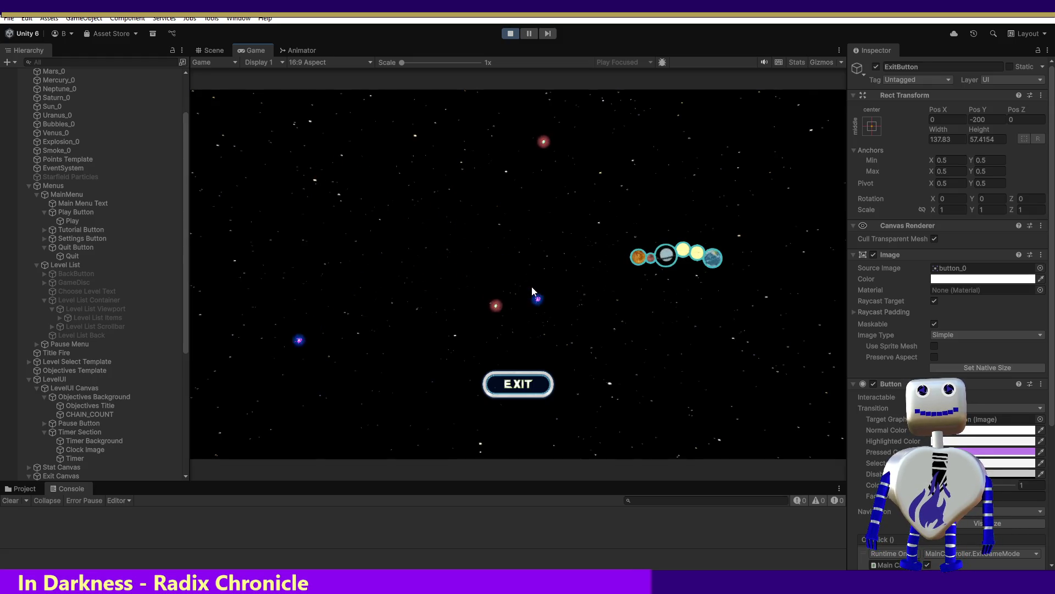
left_click(647, 259)
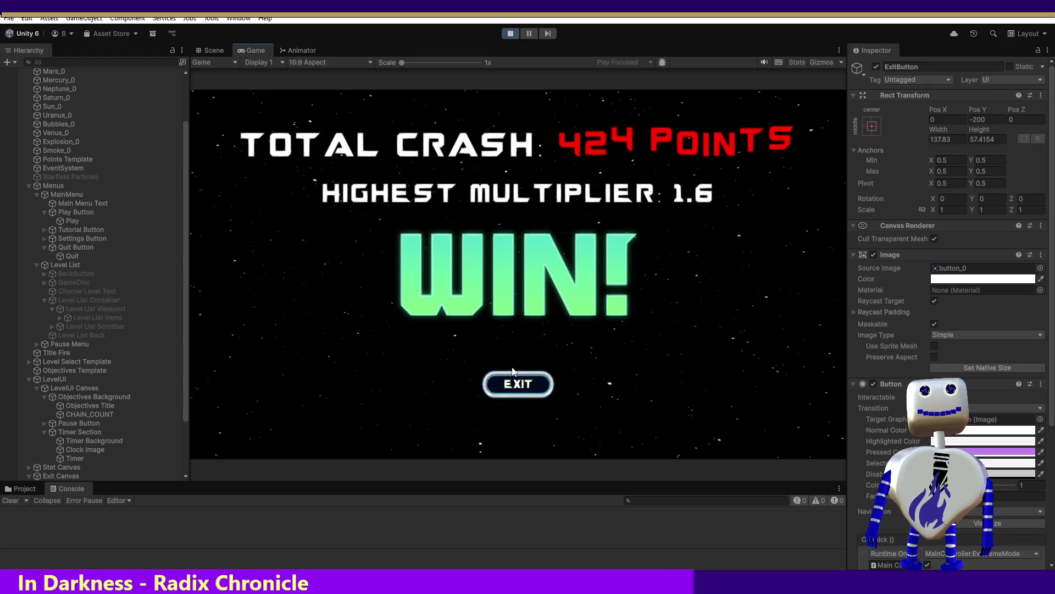
scroll(983, 304, "down", 5)
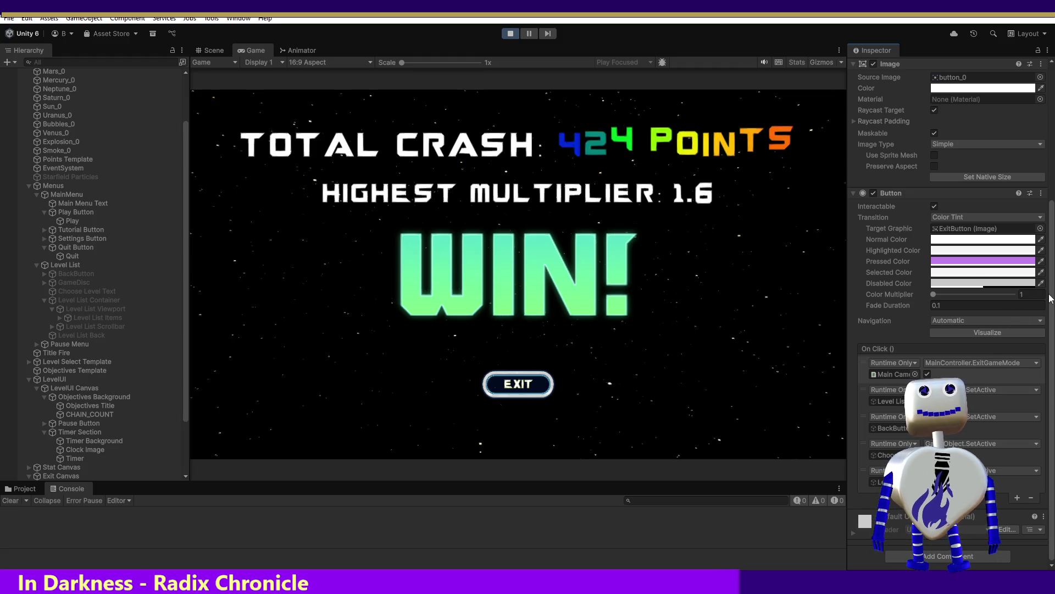
scroll(1050, 299, "up", 5)
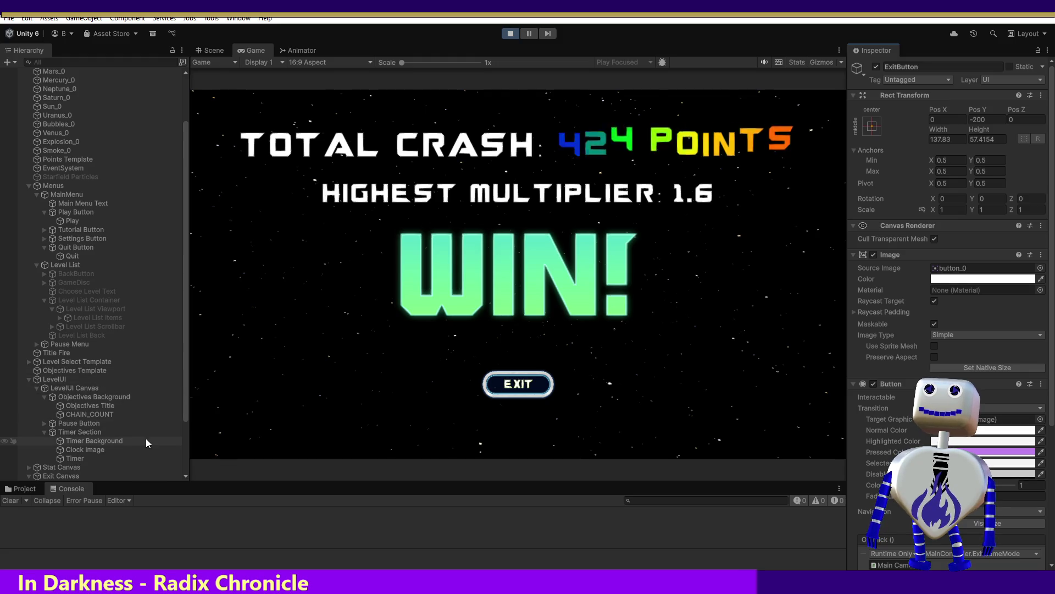
Inspect the Exit Canvas, ExitButton and Exit Button Text settings during the test run
scroll(184, 435, "down", 4)
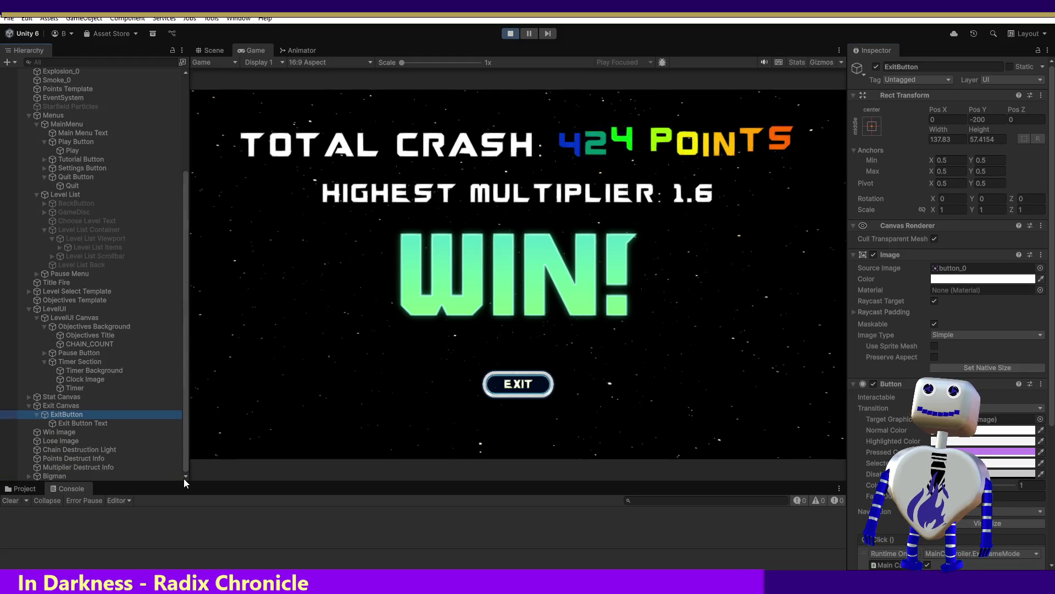
left_click(50, 405)
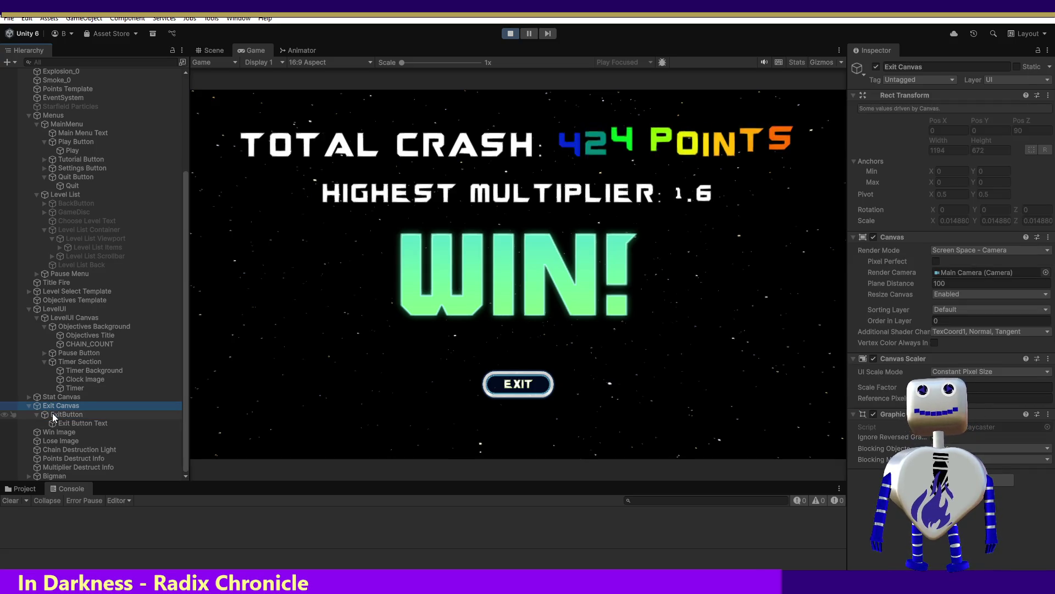
left_click(54, 415)
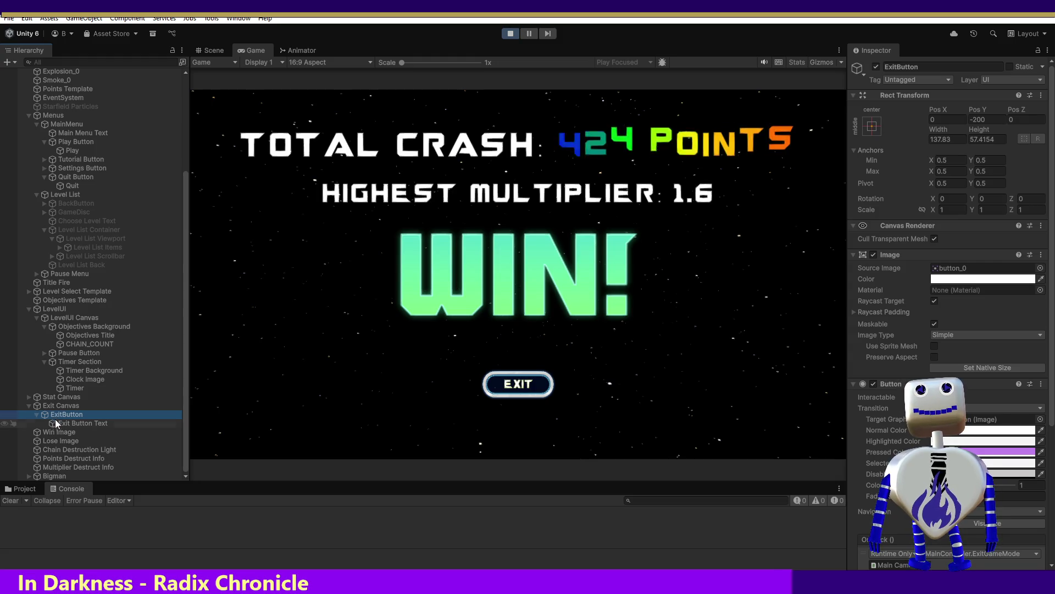
left_click(69, 424)
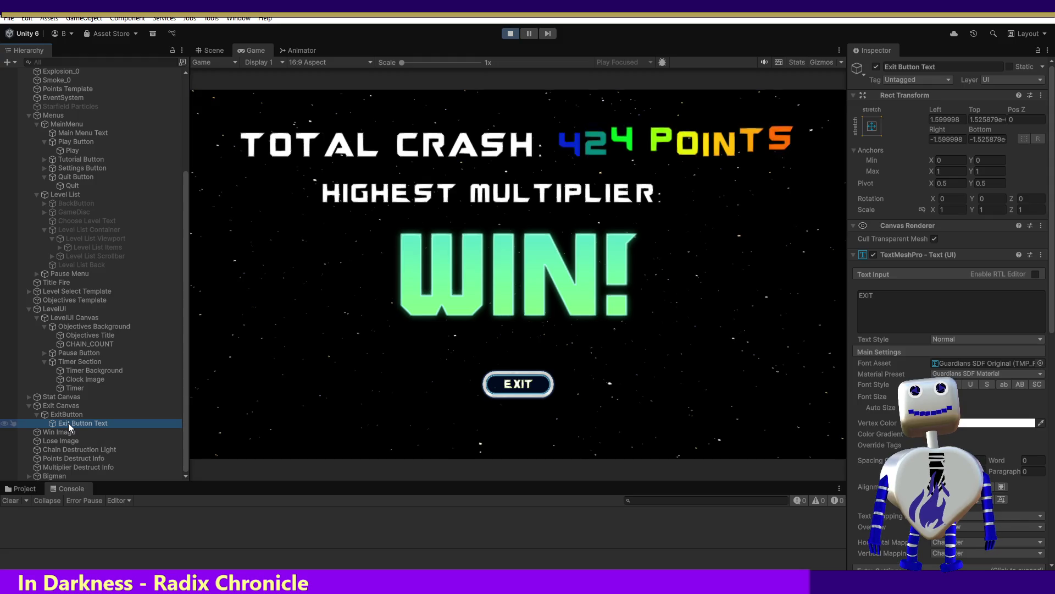
left_click(529, 385)
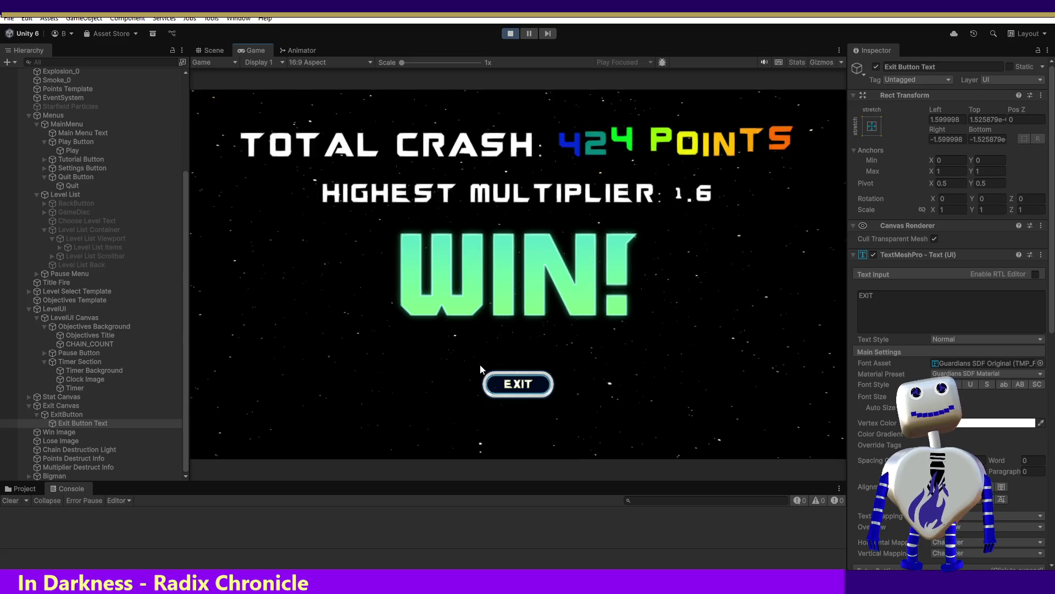
Stop the game, set Exit Button Text's font asset to LiberationSans SDF, and play again
left_click(509, 34)
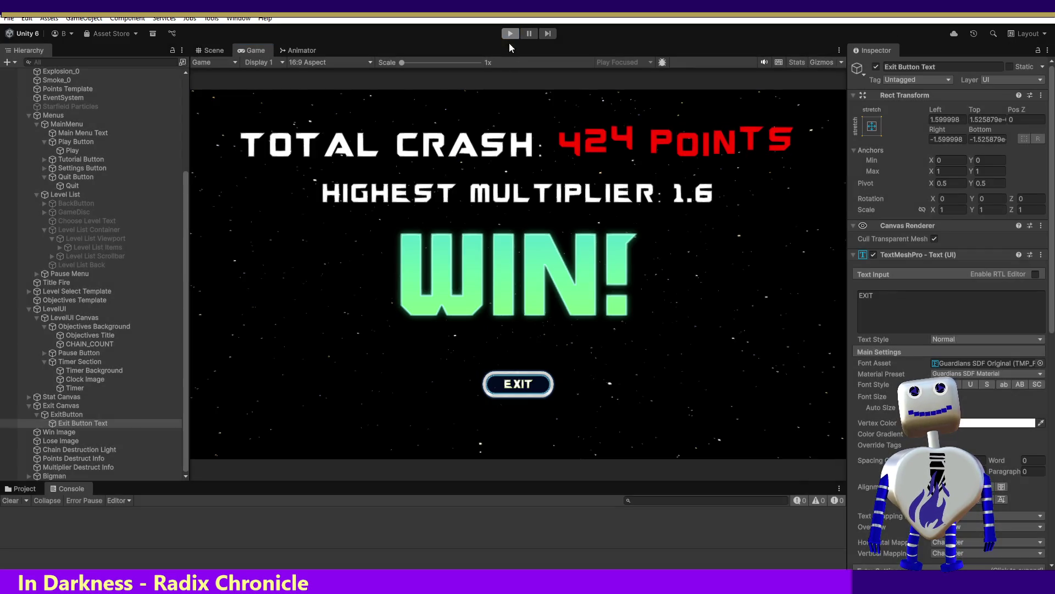
left_click(1040, 363)
double_click(859, 428)
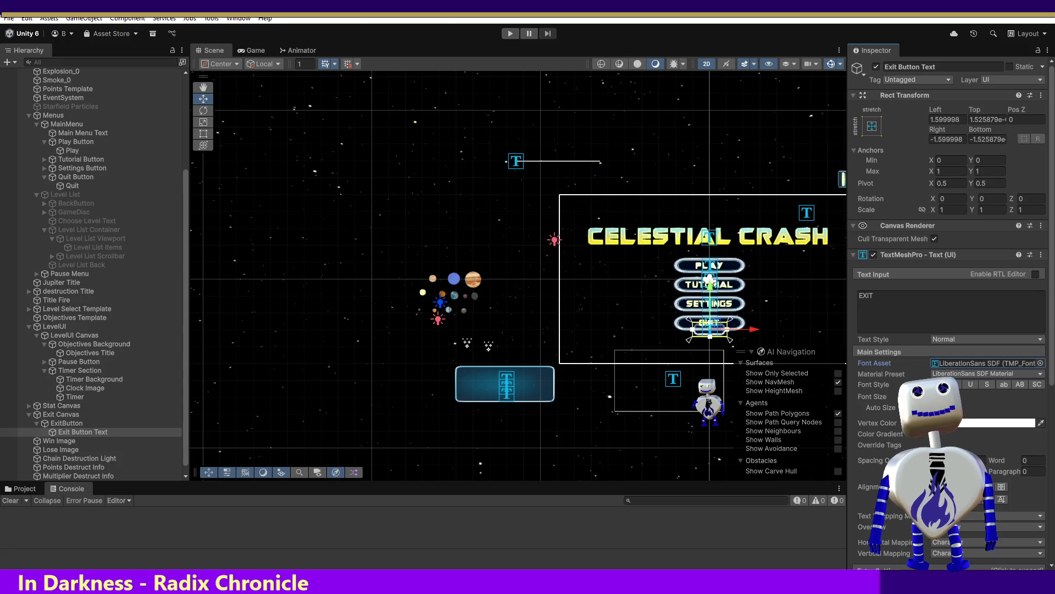
left_click(513, 37)
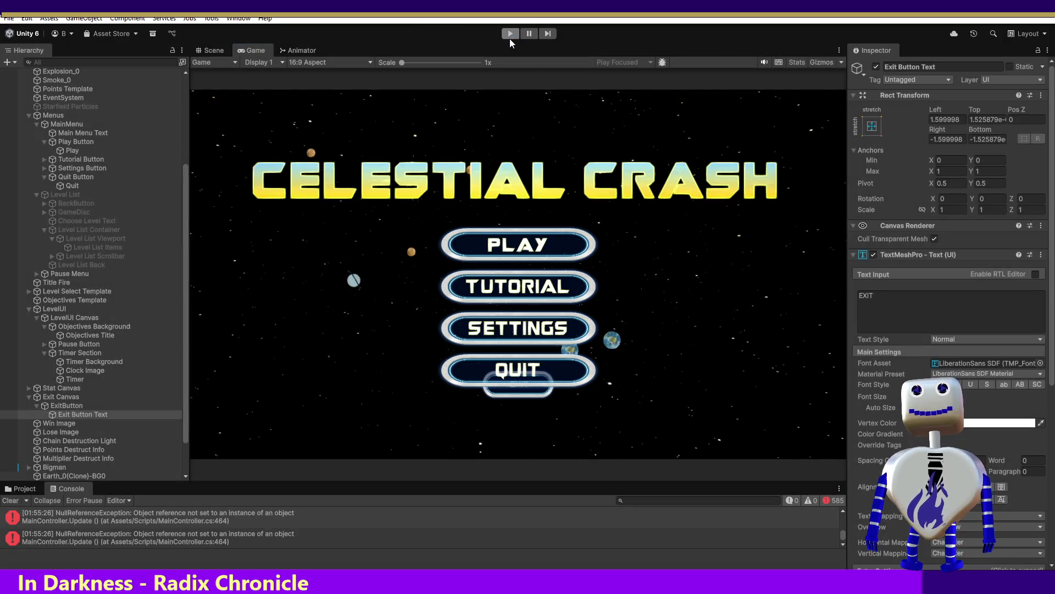
Enter play mode and launch the Skill Challenge level from the level select
left_click(509, 36)
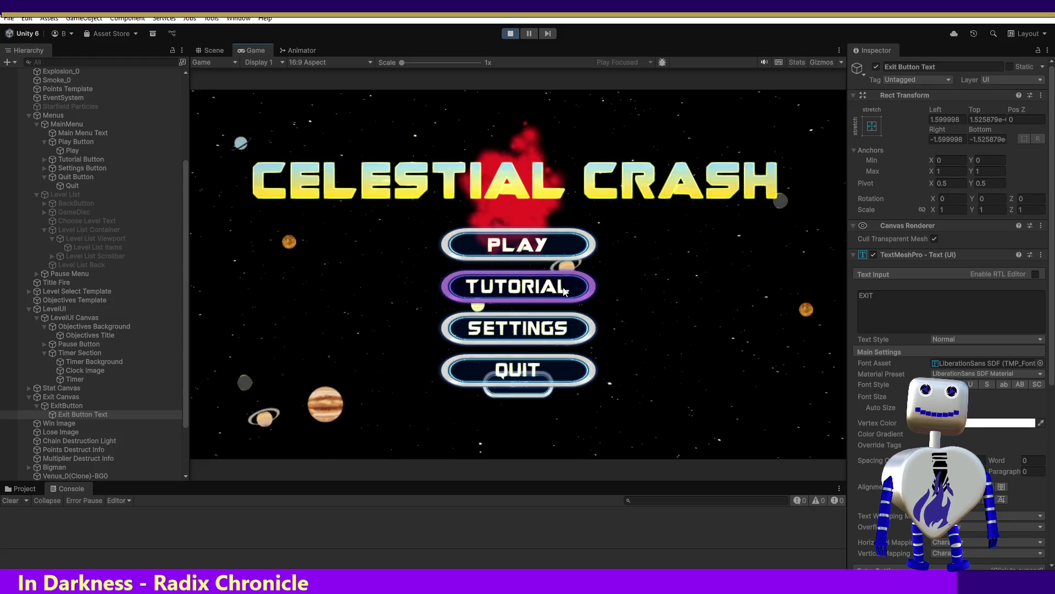
left_click(532, 249)
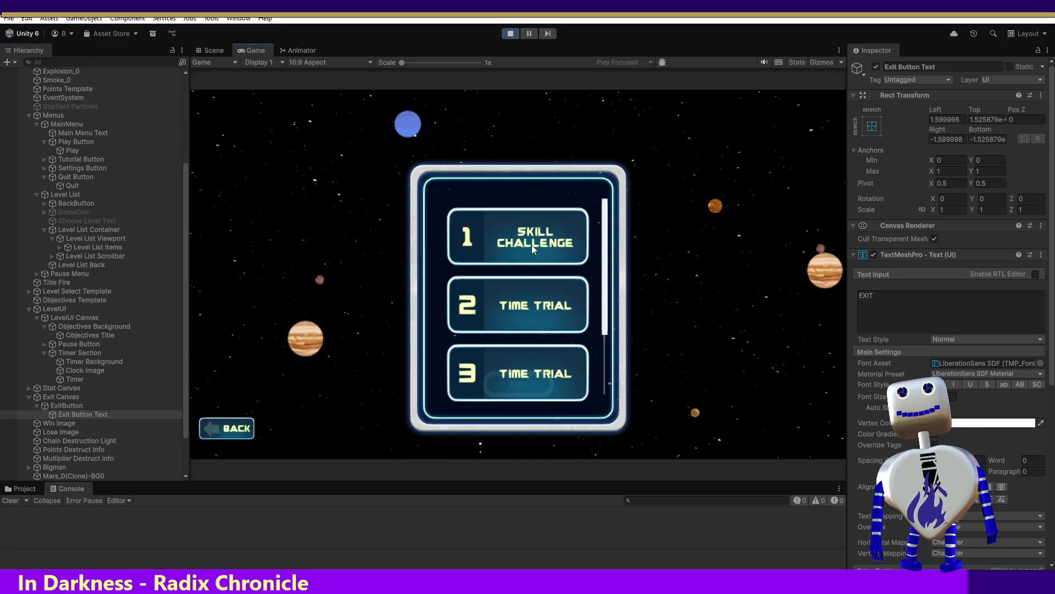
left_click(532, 246)
left_click(767, 295)
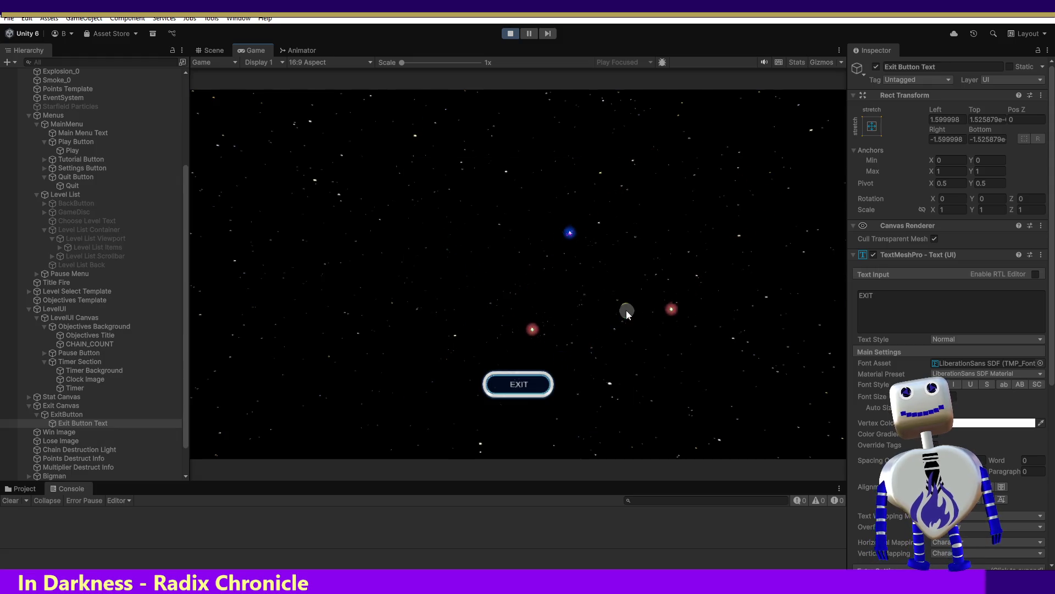
Place and detonate an orb chain to reach the WIN! screen with the plain-font EXIT button, then stop the game
left_click(660, 304)
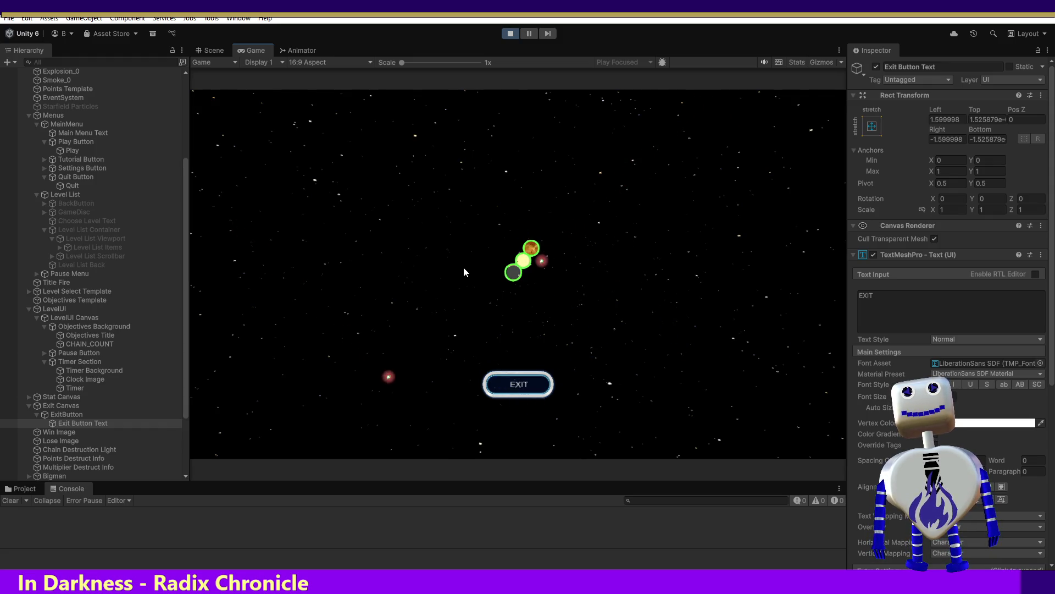
left_click(517, 277)
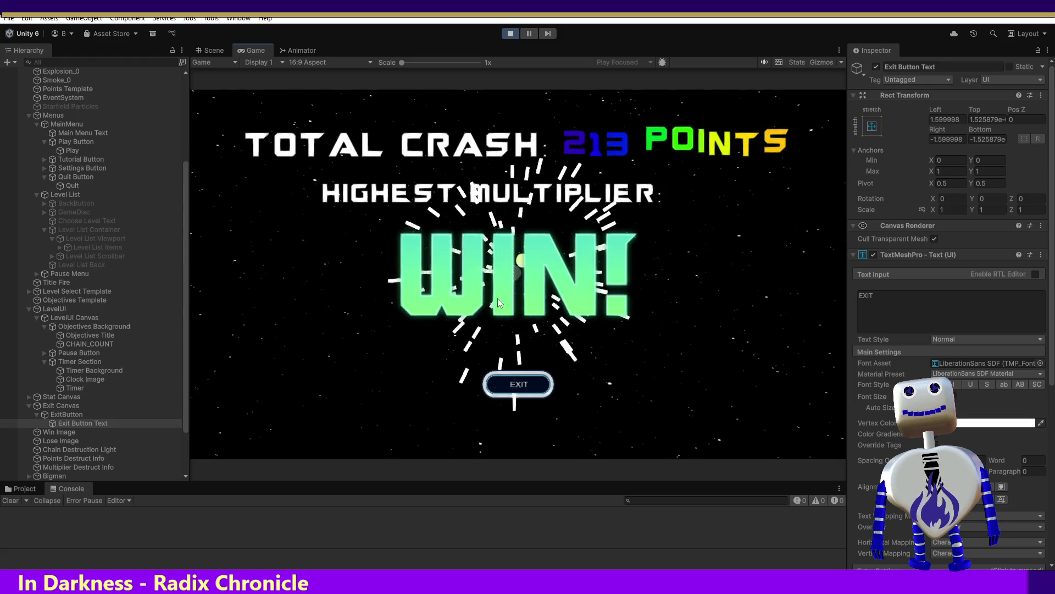
left_click(511, 386)
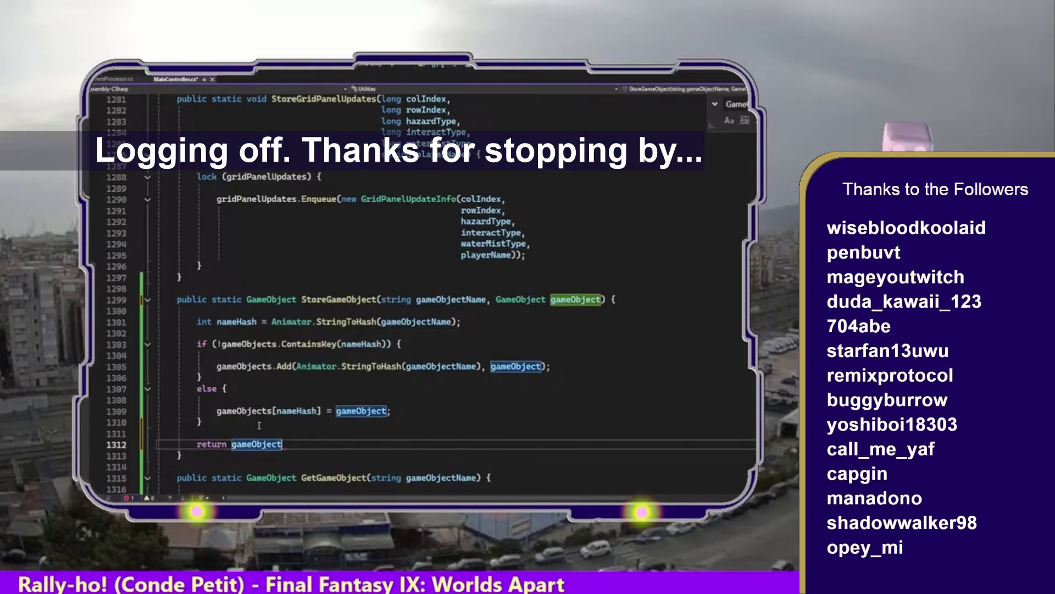
Terminate 'return gameObject' with a semicolon in MainController.cs and review the StoreGameObject method (lines 1298–1313)
type(";")
key("Home")
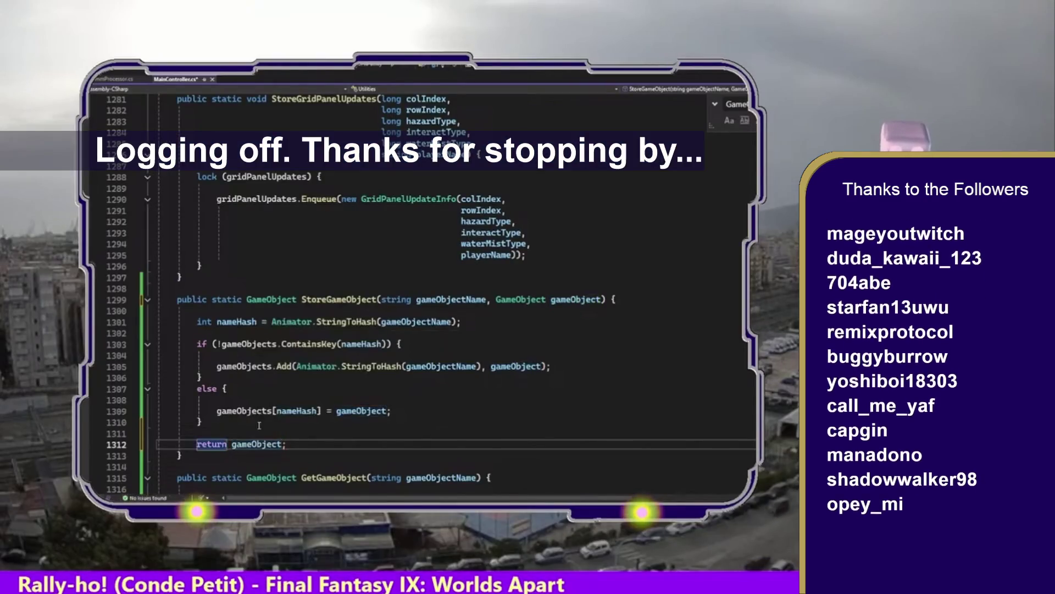
left_click_drag(174, 460, 124, 291)
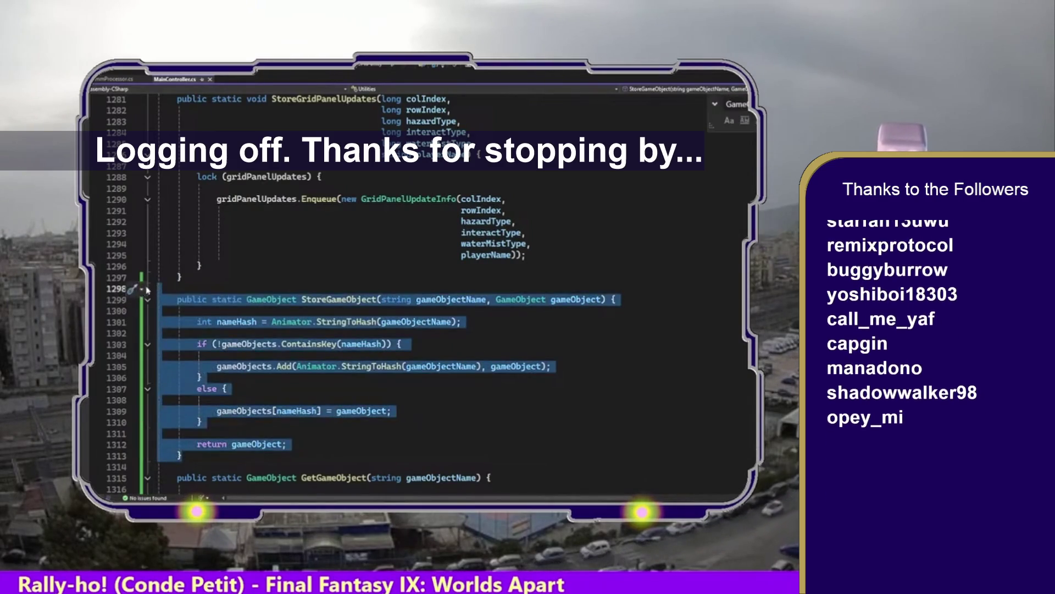
left_click(132, 289)
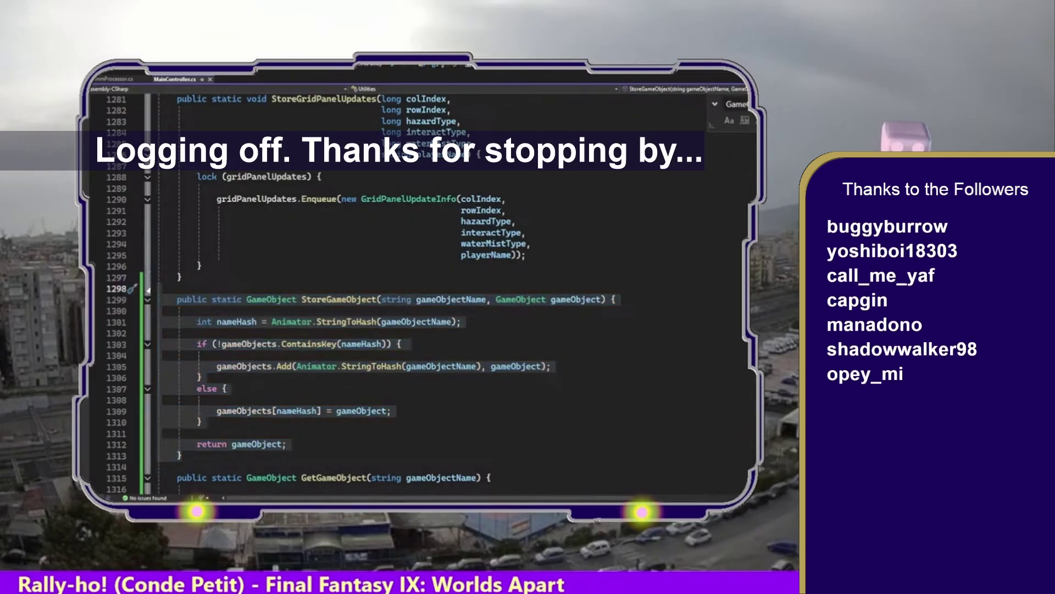